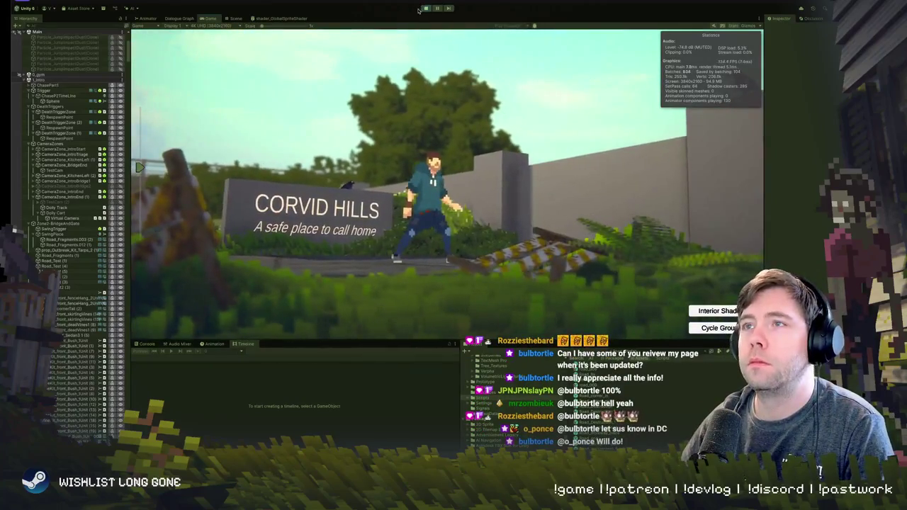
Pause the playtest after the Corvid Hills sign, then stop play mode to resume editing.
click(435, 8)
click(425, 9)
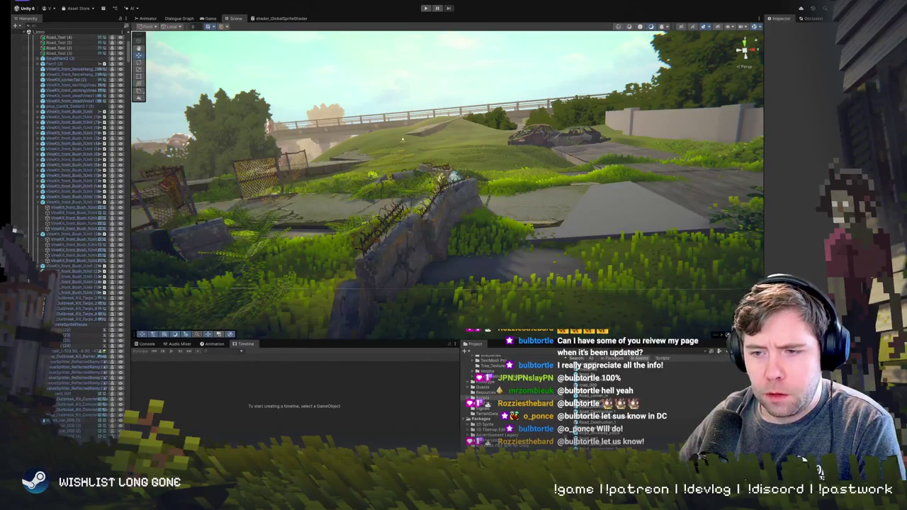
Rotate a Road_Fragments slab on the cracked path to a slightly shallower tilt, then deselect it.
mouse_move(262, 251)
mouse_down()
mouse_move(334, 208)
mouse_move(406, 250)
mouse_move(388, 224)
mouse_up()
click(391, 243)
key(w)
click(445, 141)
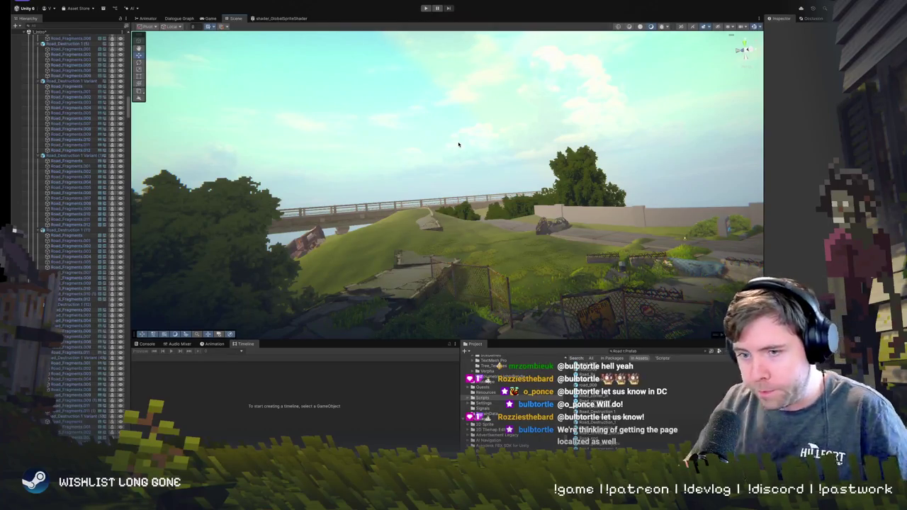
Raise Road_Test (1) by the chain-link fence slightly and tilt it to X rotation -4.857.
drag(432, 187, 457, 226)
click(457, 227)
click(457, 226)
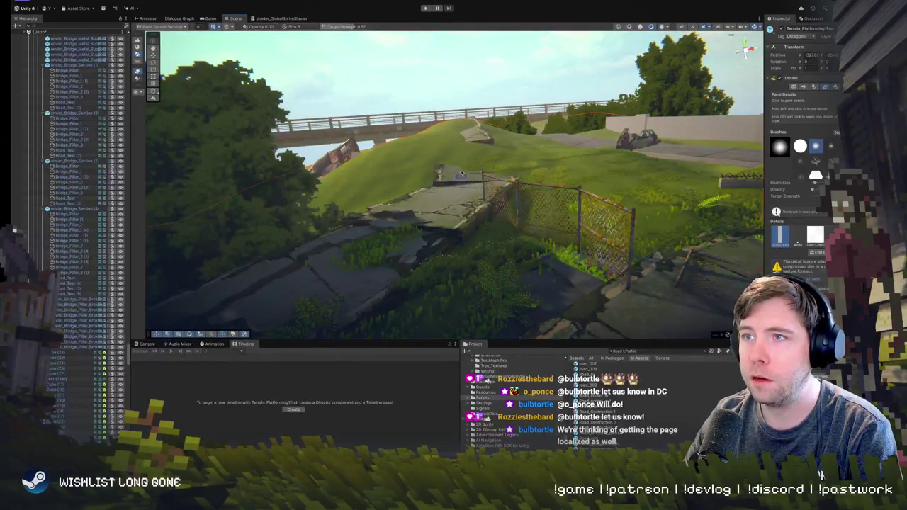
drag(477, 97, 464, 167)
click(464, 167)
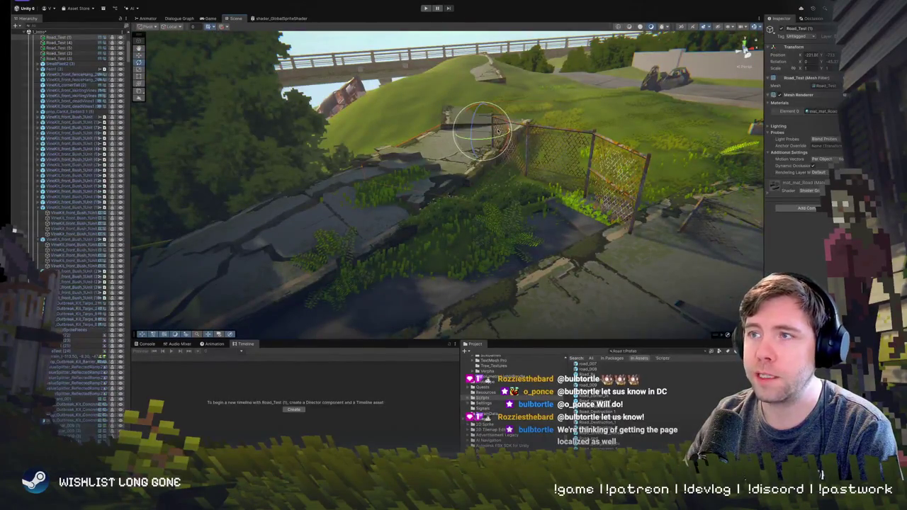
key(w)
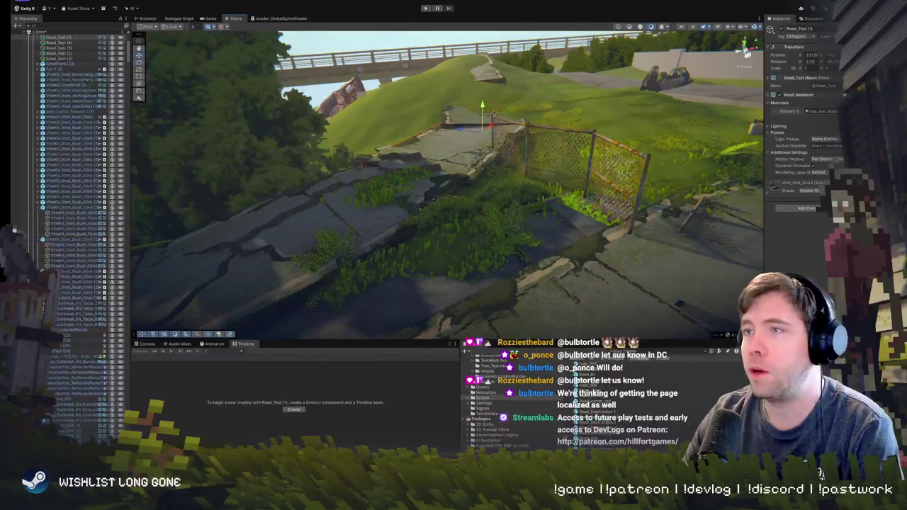
drag(482, 110, 482, 106)
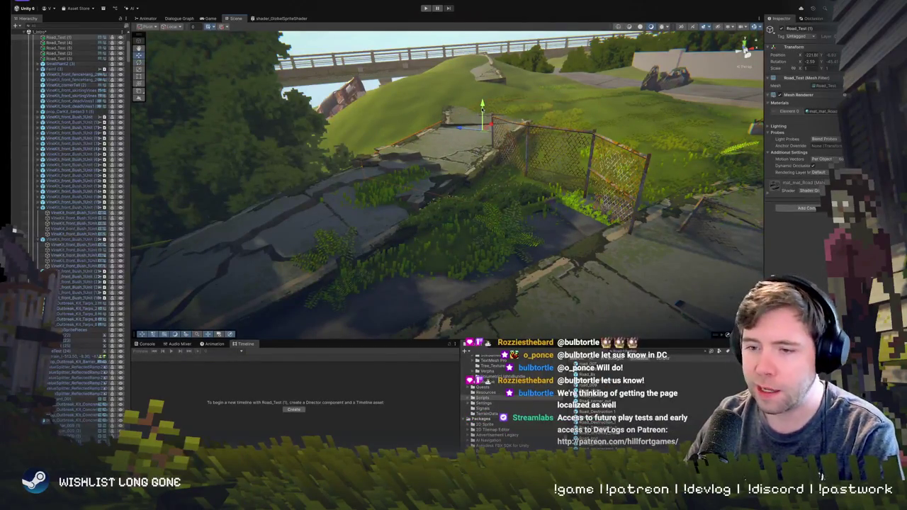
mouse_move(482, 107)
mouse_down()
mouse_move(479, 171)
mouse_move(499, 147)
mouse_up()
key(e)
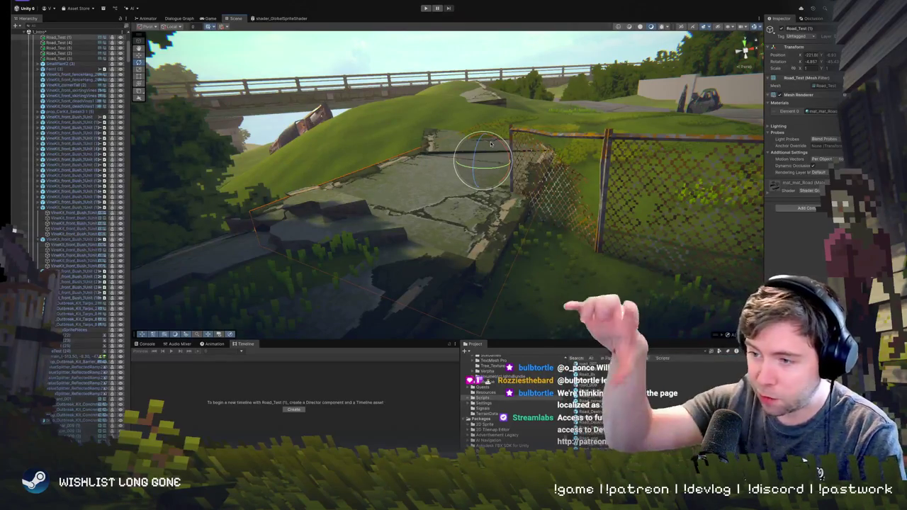
mouse_move(455, 206)
mouse_down()
mouse_move(472, 137)
mouse_move(462, 147)
mouse_up()
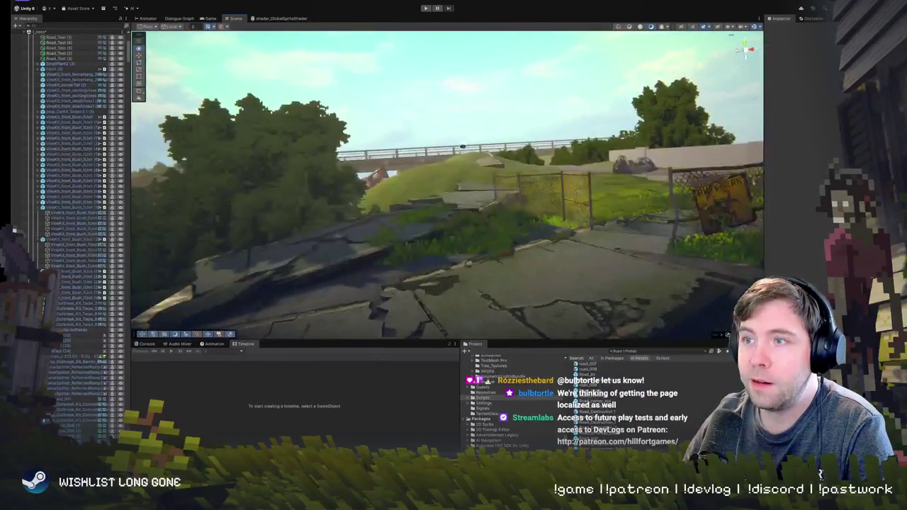
Rotate the Road_Fragments.002 slab slightly and frame it in view.
scroll(462, 146, up, 3)
click(439, 251)
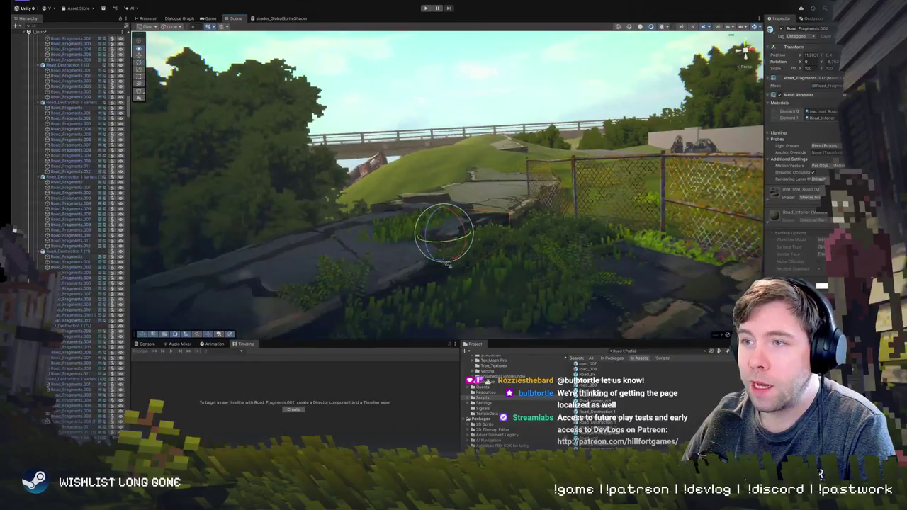
scroll(448, 264, up, 2)
drag(448, 265, 459, 268)
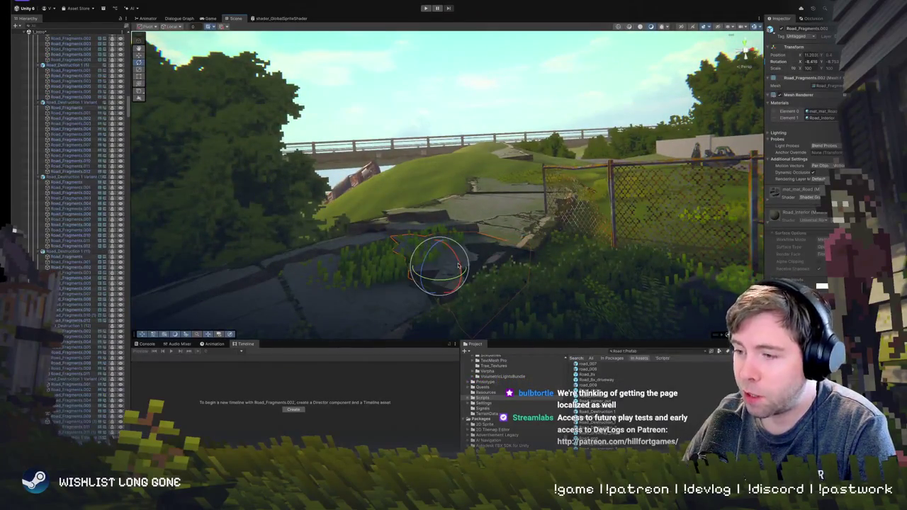
key(f)
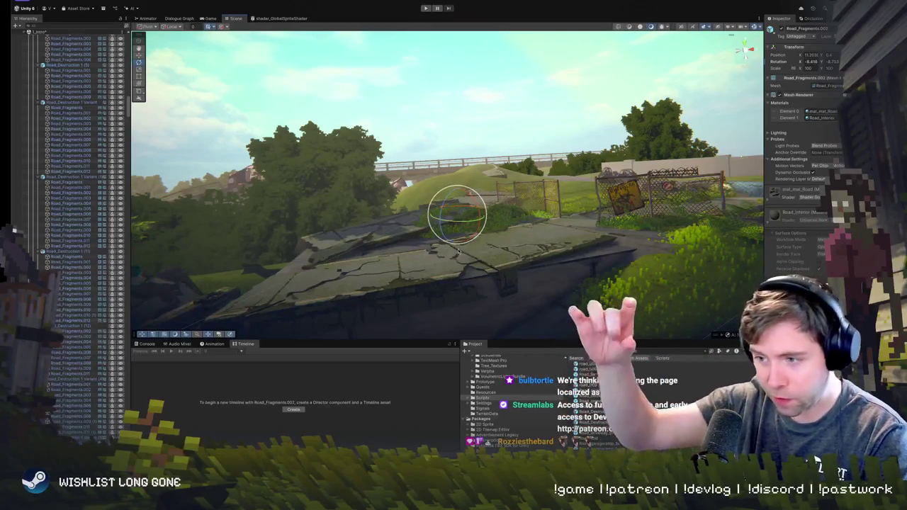
Tilt Road_Fragments.007 to a steeper angle on the cracked path, then pick Road_Test (1).
mouse_move(458, 251)
mouse_down()
mouse_move(466, 200)
mouse_move(489, 234)
mouse_move(509, 227)
mouse_up()
click(488, 234)
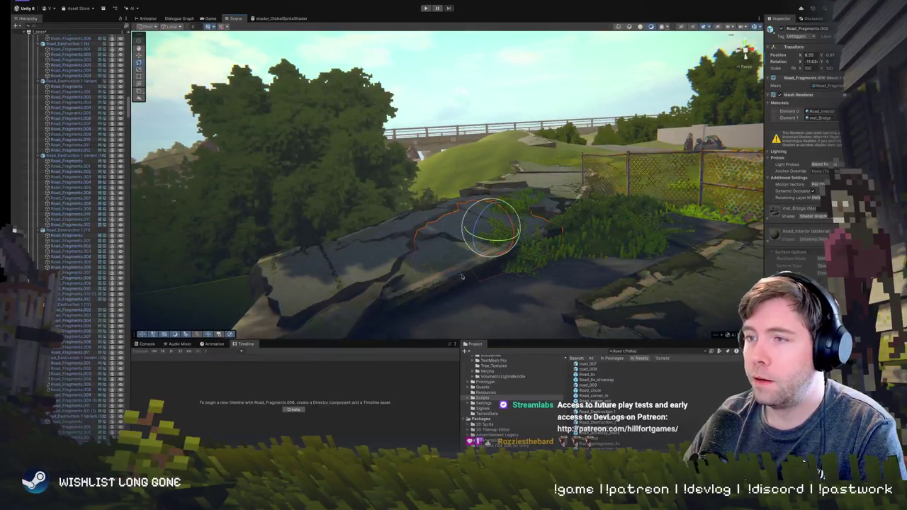
click(479, 250)
mouse_move(454, 267)
mouse_down()
mouse_move(441, 255)
mouse_move(487, 154)
mouse_move(486, 193)
mouse_up()
key(w)
click(488, 154)
click(486, 193)
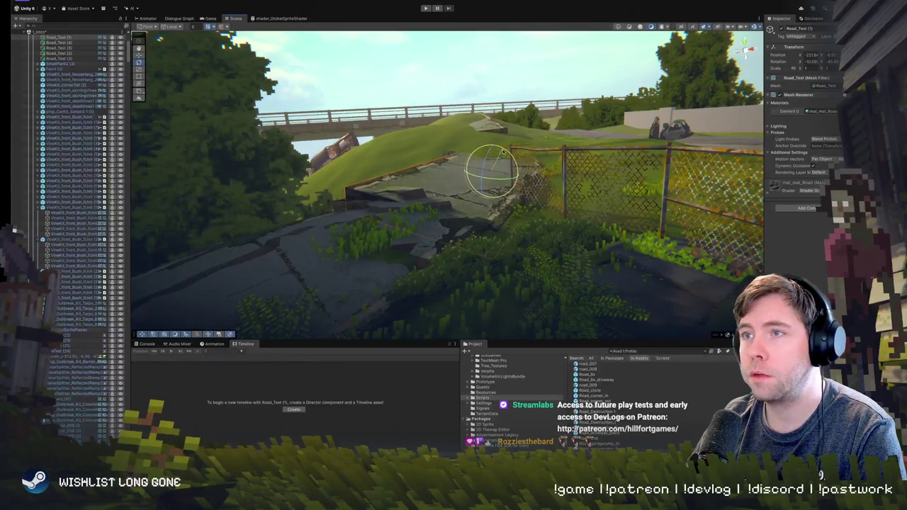
Move Road_Test (2) upward on the grassy hill below the bridge, then deselect it.
drag(498, 154, 469, 241)
click(469, 241)
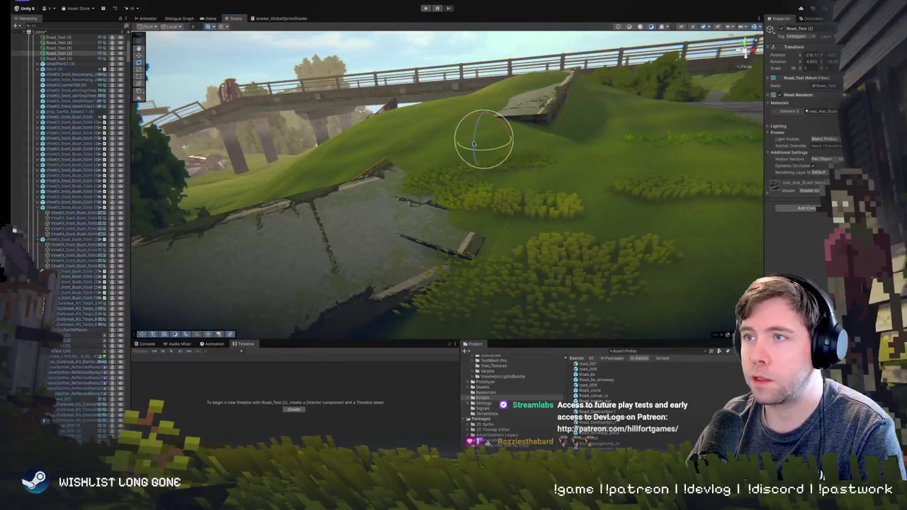
mouse_move(482, 121)
mouse_down()
mouse_move(506, 105)
mouse_move(494, 221)
mouse_move(520, 145)
mouse_move(513, 174)
mouse_move(653, 92)
mouse_move(500, 108)
mouse_move(541, 95)
mouse_move(540, 122)
mouse_move(587, 99)
mouse_move(602, 67)
mouse_move(560, 248)
mouse_up()
click(653, 92)
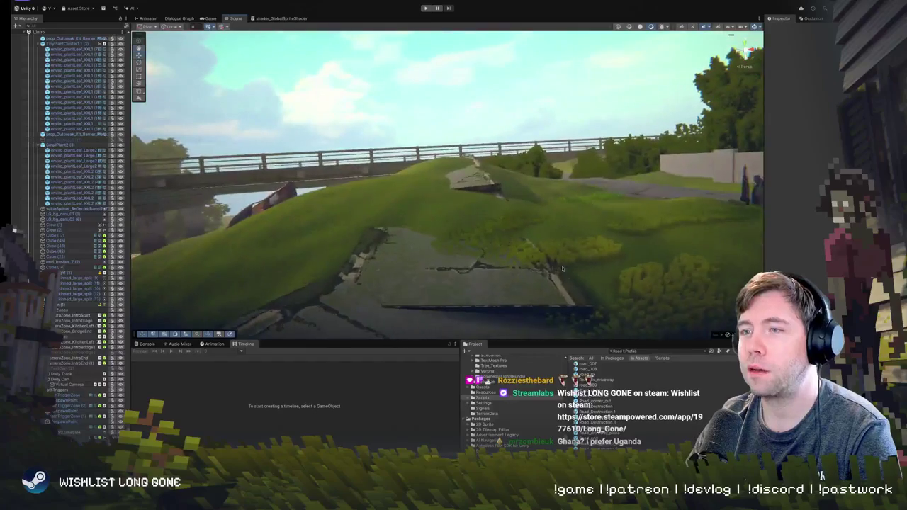
click(554, 265)
click(540, 272)
click(515, 107)
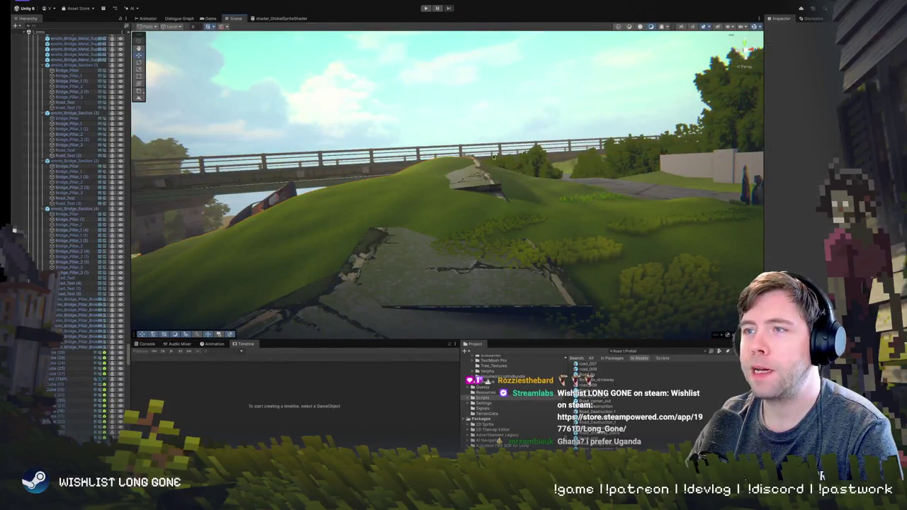
click(485, 173)
click(407, 250)
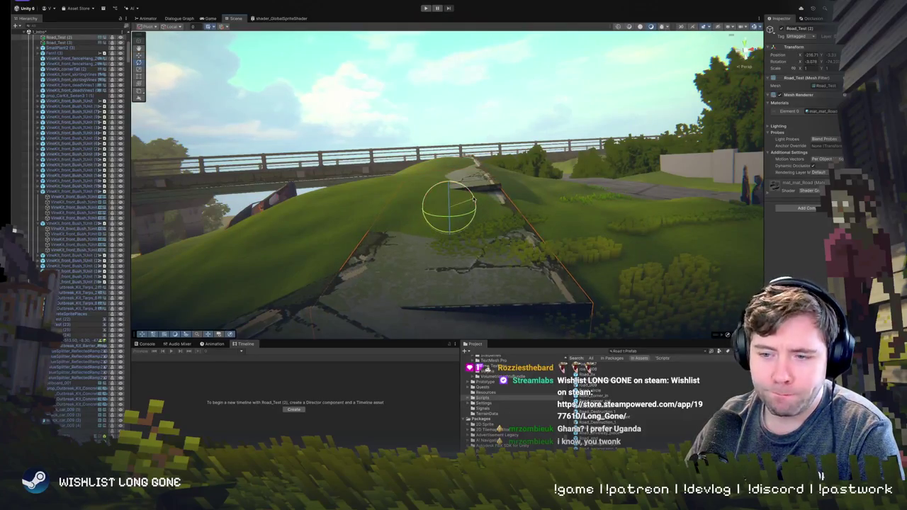
mouse_move(465, 199)
mouse_down()
mouse_move(461, 130)
mouse_move(416, 220)
mouse_up()
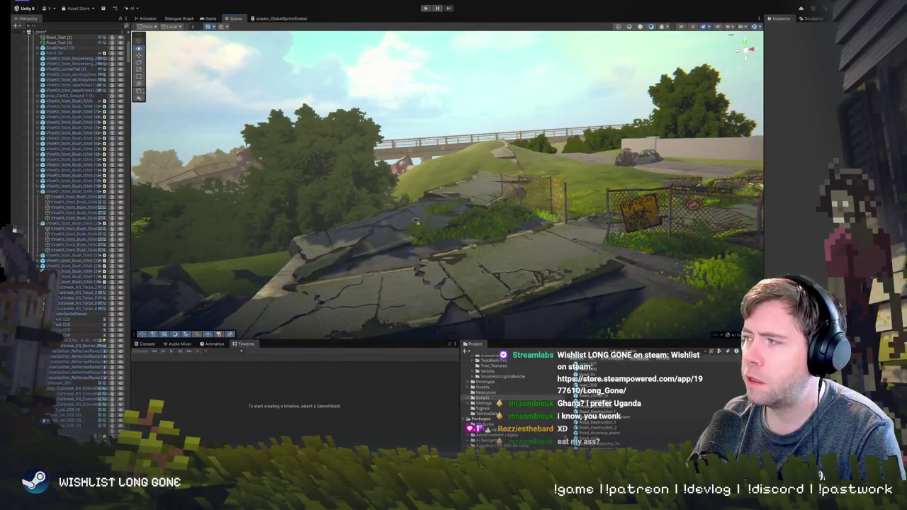
drag(416, 221, 416, 220)
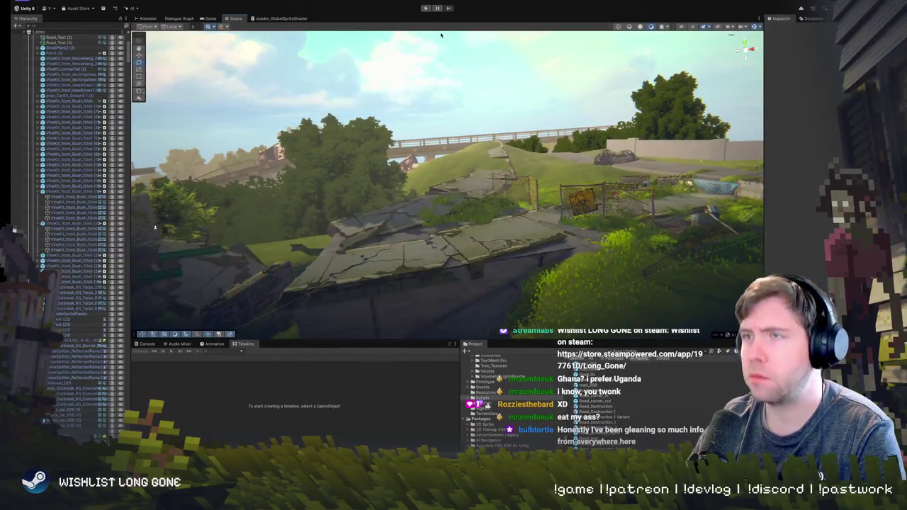
mouse_move(559, 168)
mouse_down()
mouse_move(651, 180)
mouse_move(425, 221)
mouse_move(626, 236)
mouse_move(538, 214)
mouse_move(464, 102)
mouse_move(431, 111)
mouse_move(519, 145)
mouse_up()
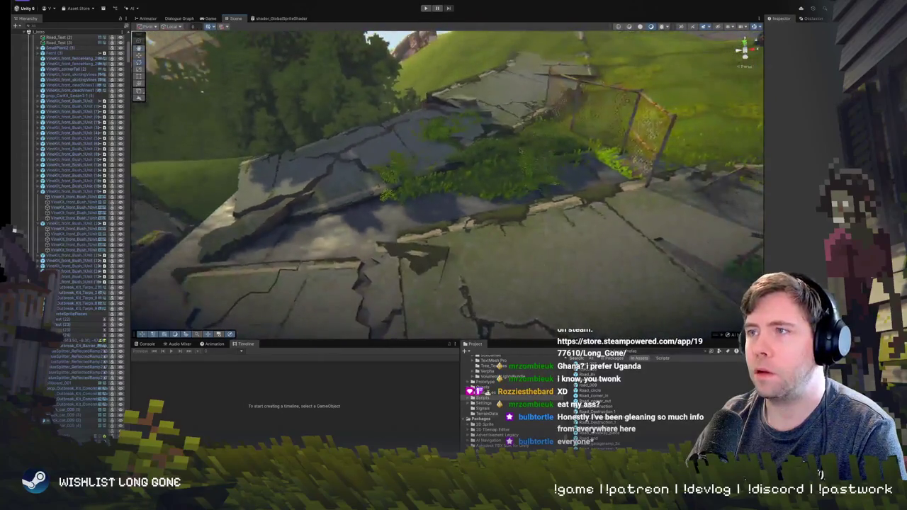
click(518, 144)
click(519, 145)
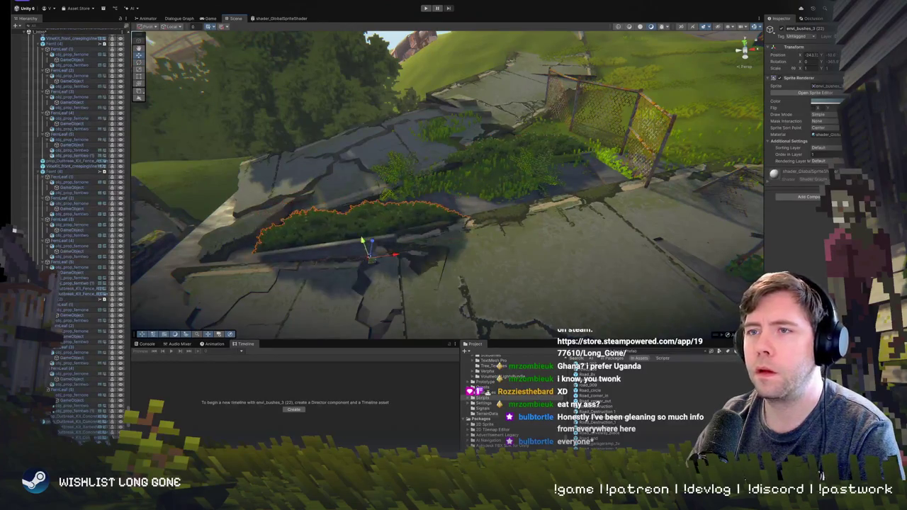
click(359, 246)
click(360, 231)
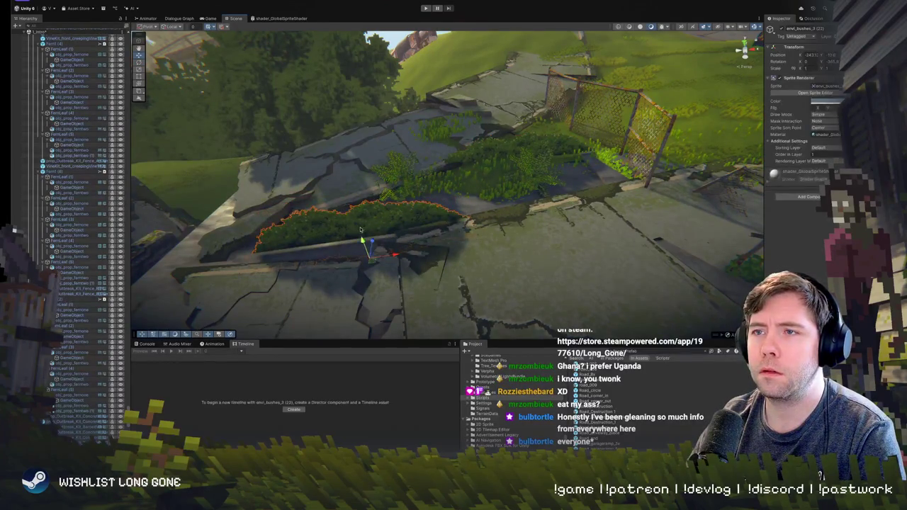
click(377, 235)
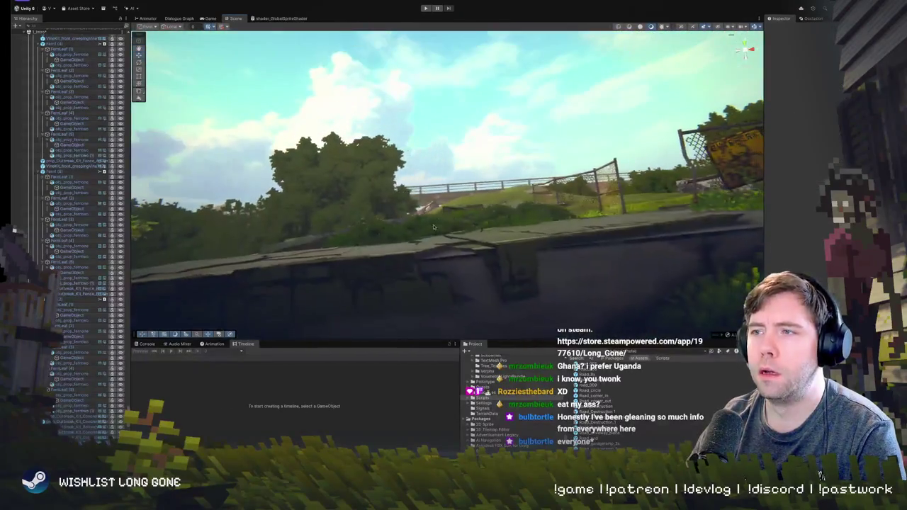
click(431, 224)
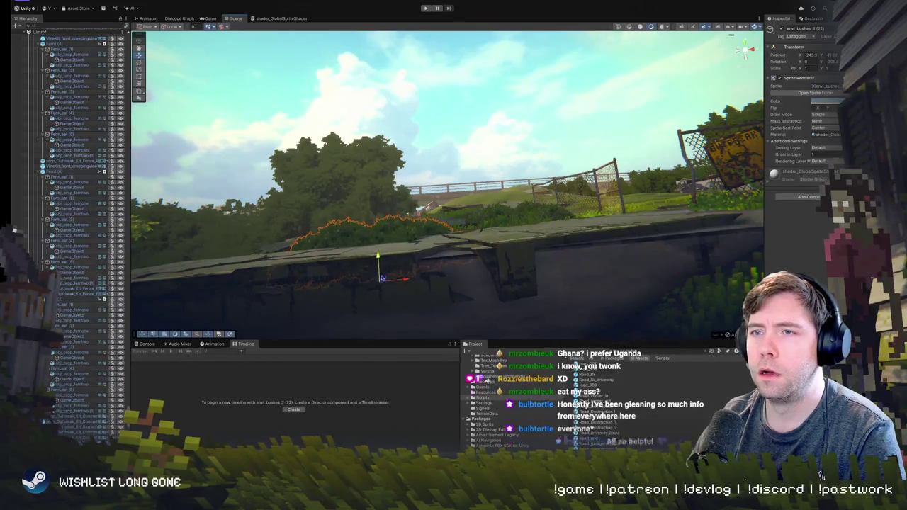
click(472, 172)
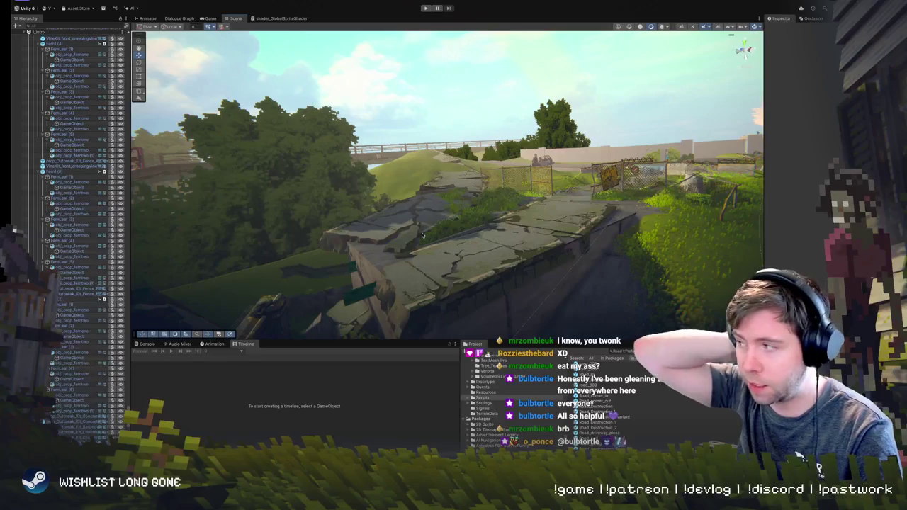
Playtest the character walking past the fence and warning sign, then return to the Scene view.
mouse_move(359, 301)
mouse_down()
mouse_move(378, 201)
mouse_move(423, 112)
mouse_up()
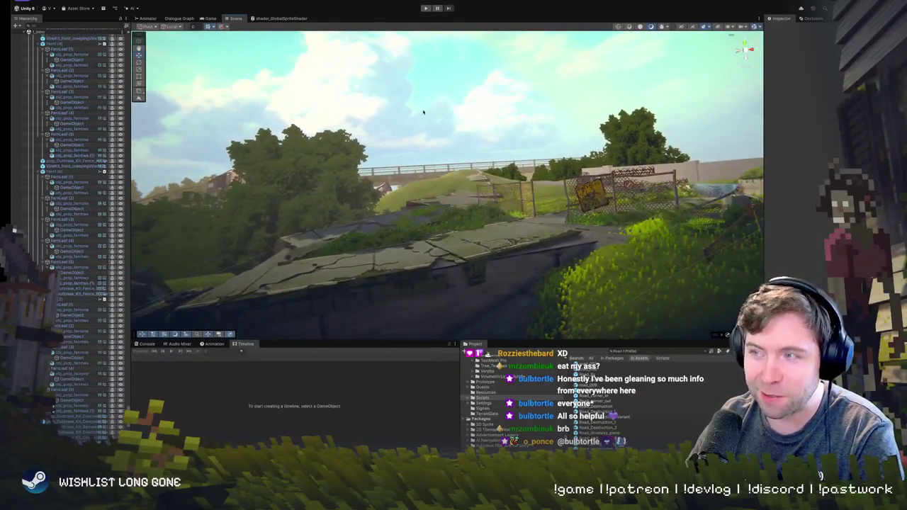
click(427, 9)
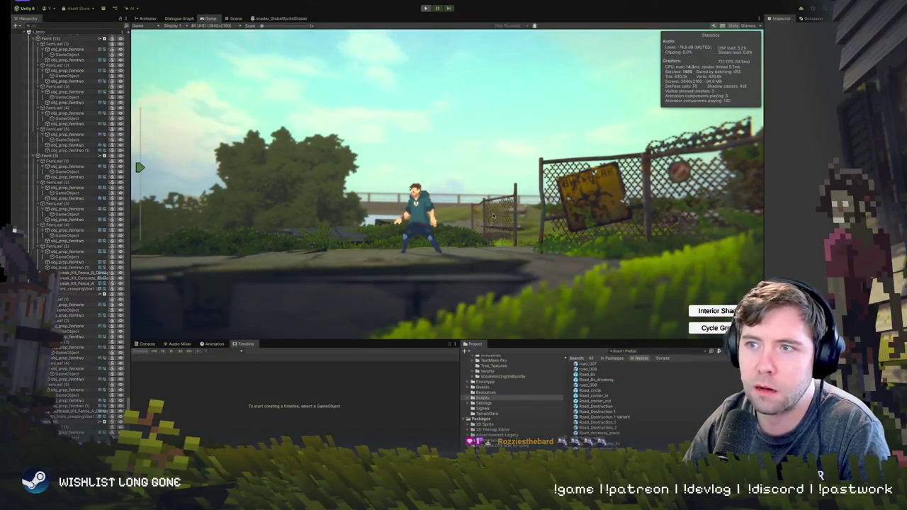
key(ctrl+1)
Shift Road_Fragments.001 sideways along X to about 10.76 beside the chain-link fence.
key(w)
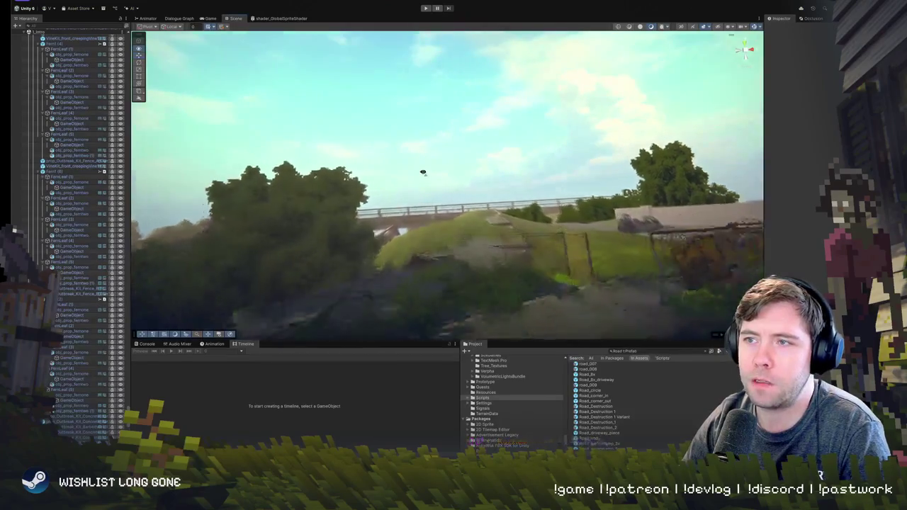
click(468, 204)
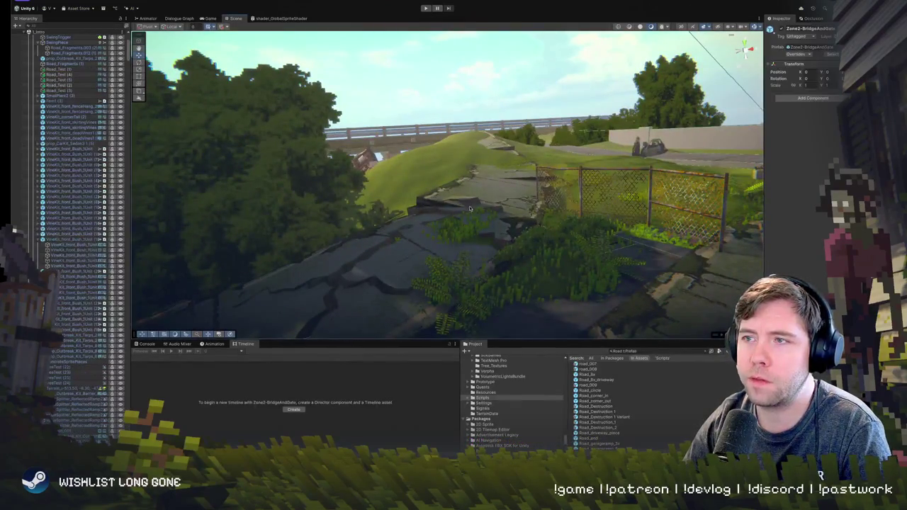
key(w)
key(s)
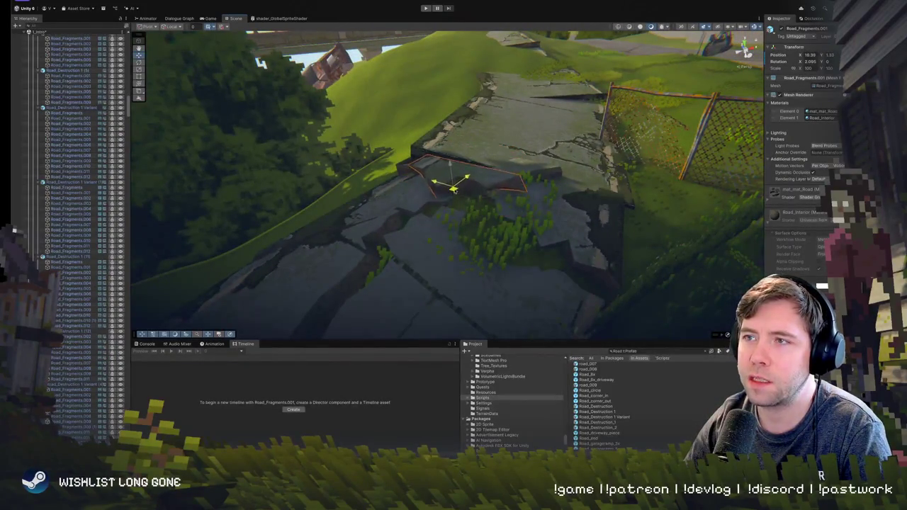
mouse_move(445, 158)
mouse_down()
mouse_move(435, 124)
mouse_move(425, 142)
mouse_move(571, 223)
mouse_move(540, 152)
mouse_up()
click(567, 206)
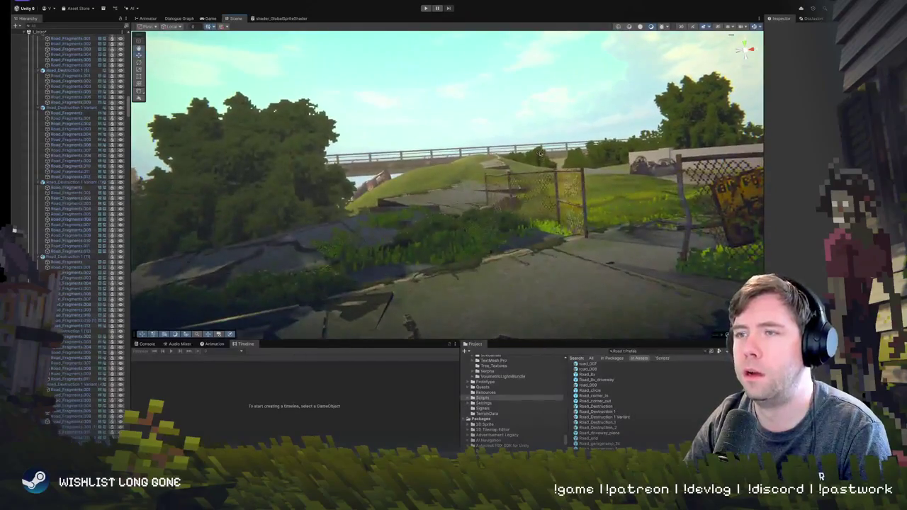
Briefly select Road_Test (2), then swing the view down over the cracked road.
click(506, 185)
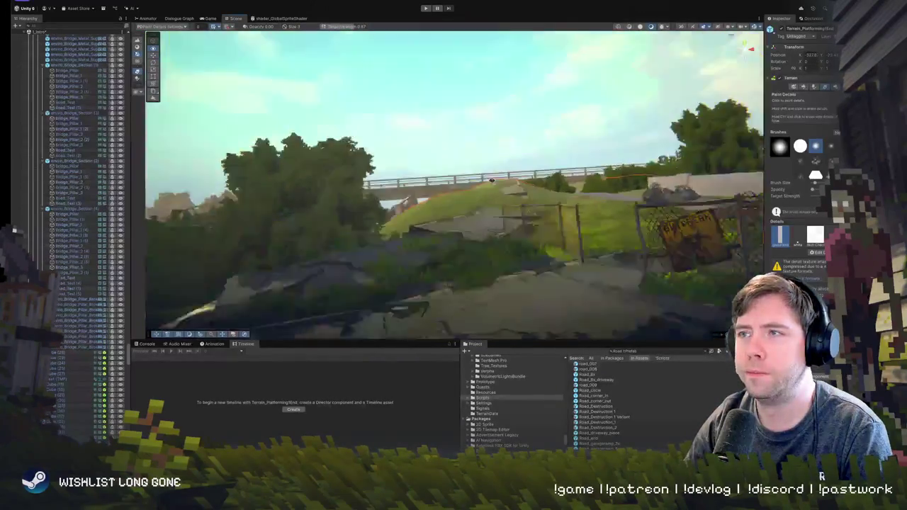
click(487, 182)
mouse_move(487, 182)
mouse_down()
mouse_move(489, 173)
mouse_move(503, 176)
mouse_move(492, 183)
mouse_move(636, 344)
mouse_up()
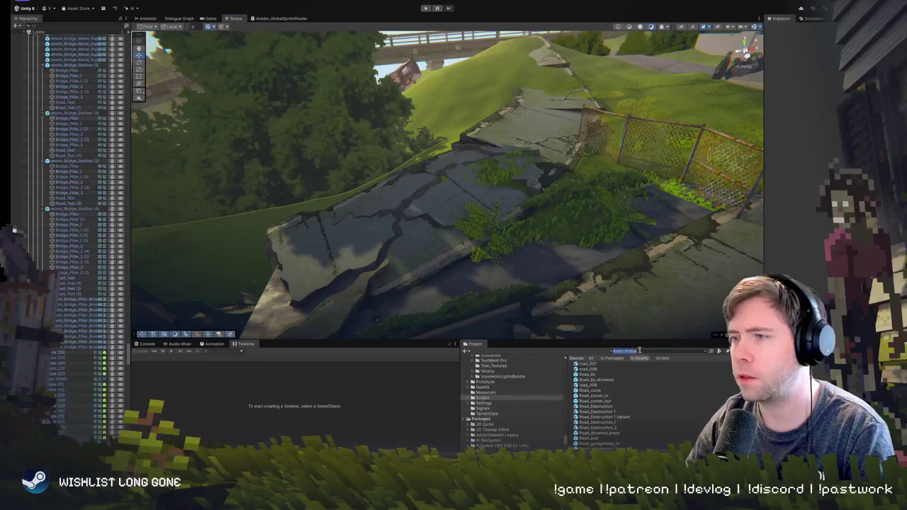
Search the Project for 'Gu' and drop enviro_Bridge_Guardrail_Curve_3 onto the road.
text(Guardrail)
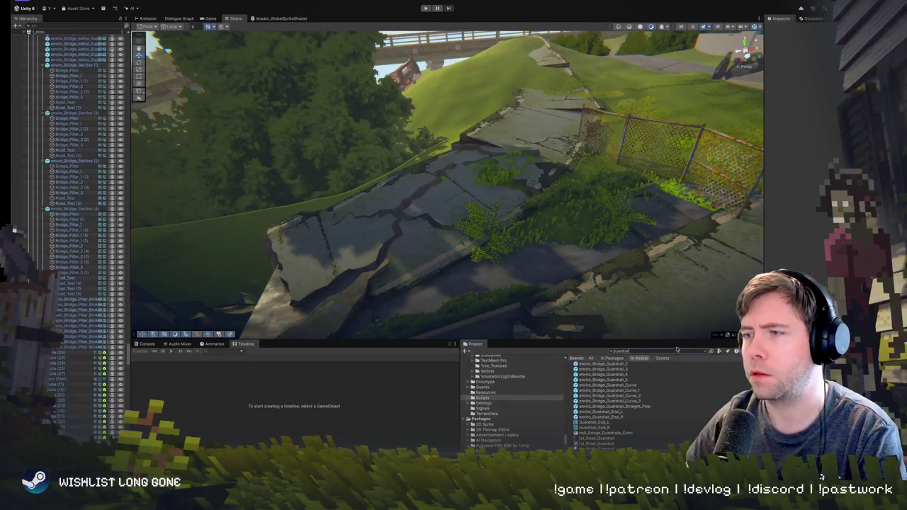
click(610, 391)
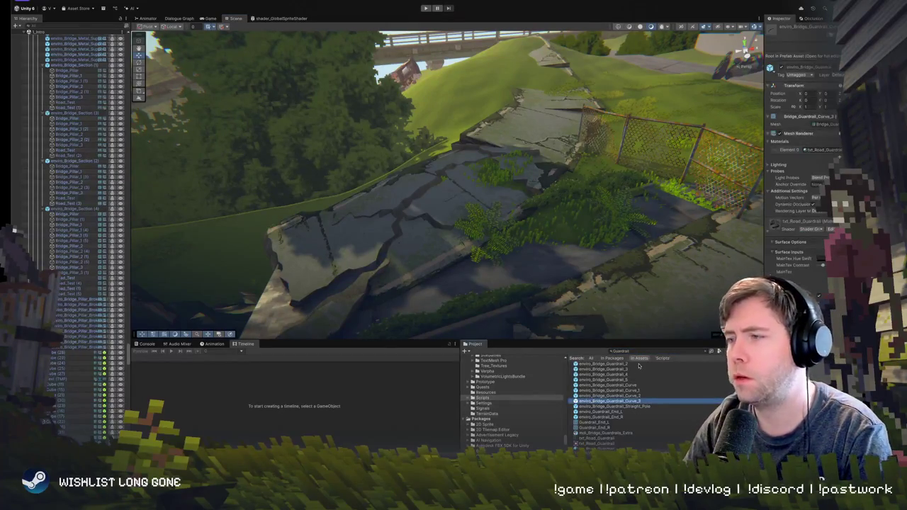
key(Down)
key(Down)
mouse_move(614, 397)
mouse_down()
mouse_move(522, 178)
mouse_move(556, 196)
mouse_move(533, 186)
mouse_move(546, 180)
mouse_move(527, 170)
mouse_move(492, 170)
mouse_up()
Slide the curved guardrail along X to the road edge and rotate it into place.
key(w)
mouse_move(434, 179)
mouse_down()
mouse_move(462, 173)
mouse_move(453, 142)
mouse_move(418, 170)
mouse_up()
drag(446, 206, 442, 203)
key(e)
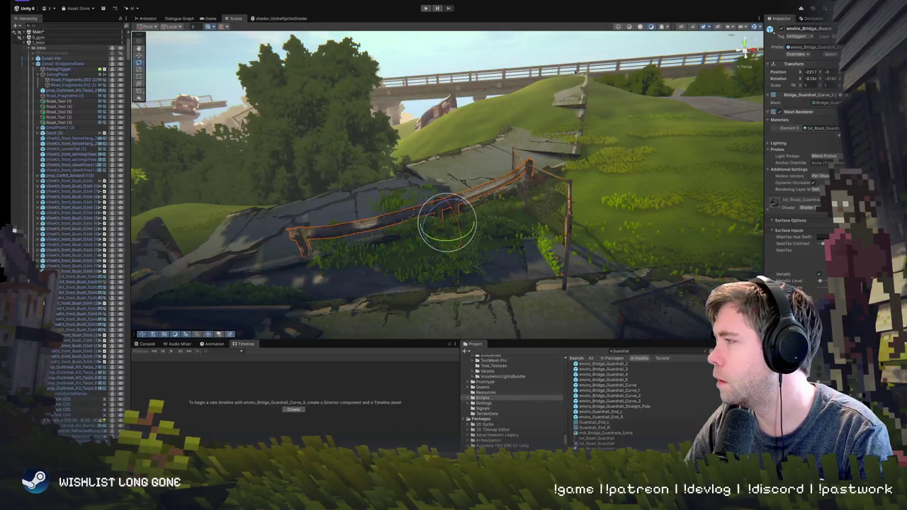
mouse_move(502, 203)
mouse_down()
mouse_move(515, 224)
mouse_move(501, 252)
mouse_up()
click(586, 228)
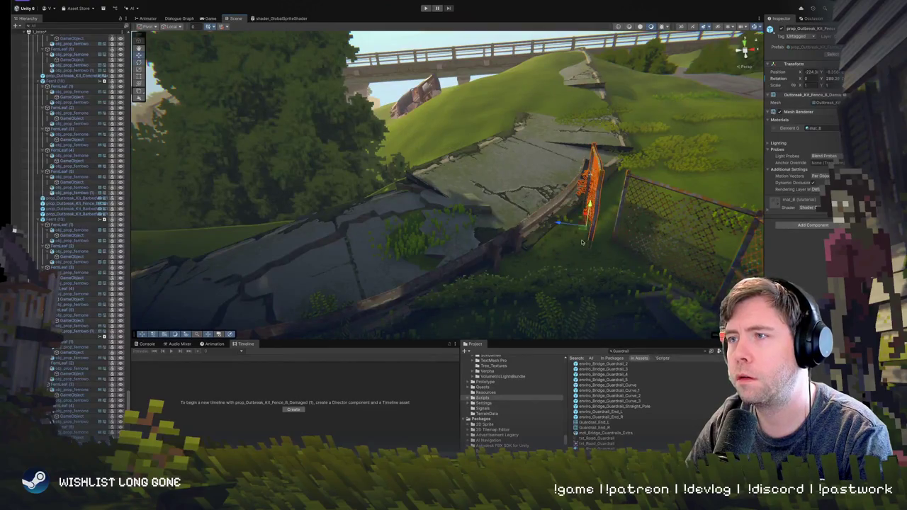
mouse_move(587, 228)
mouse_down()
mouse_move(568, 224)
mouse_move(586, 154)
mouse_move(652, 201)
mouse_move(588, 150)
mouse_up()
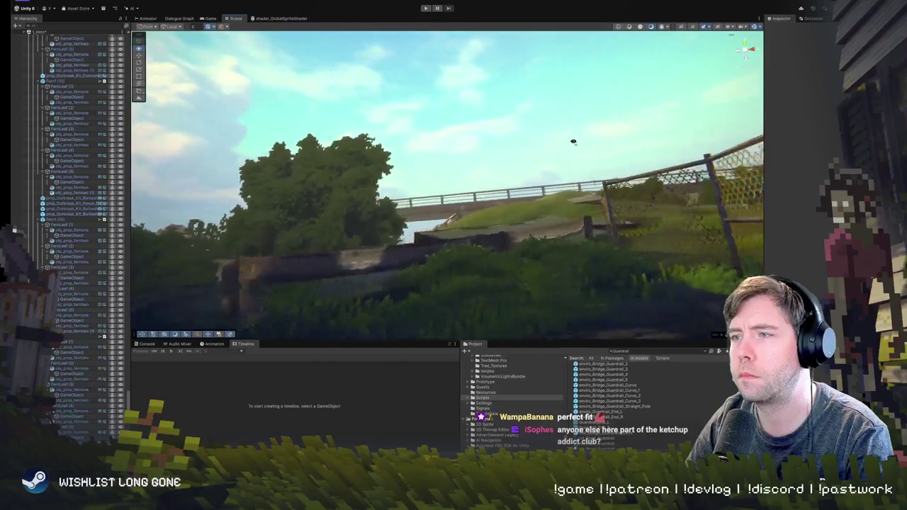
mouse_move(585, 144)
mouse_down()
mouse_move(592, 202)
mouse_move(556, 239)
mouse_move(540, 300)
mouse_move(525, 142)
mouse_move(486, 138)
mouse_move(536, 242)
mouse_move(556, 210)
mouse_up()
click(557, 235)
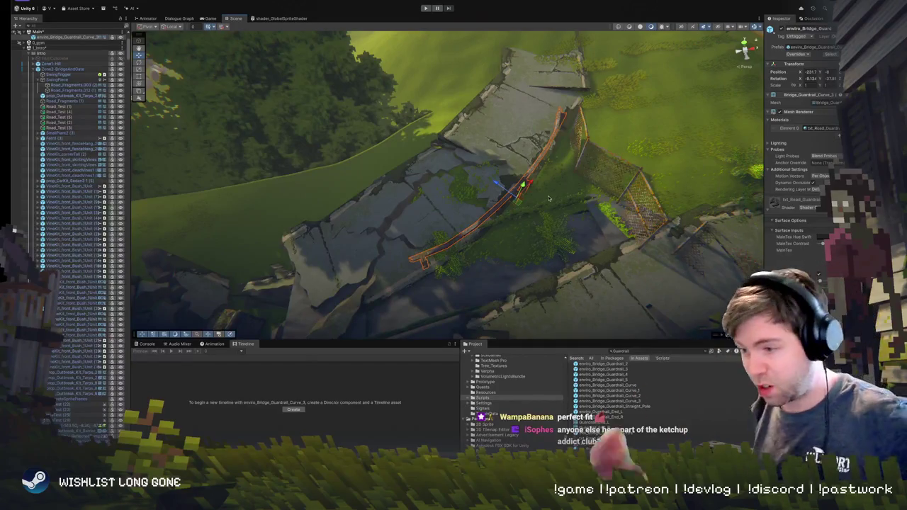
Place a second guardrail, the plain enviro_Bridge_Guardrail_Curve prefab, on the broken road.
mouse_move(568, 205)
mouse_down()
mouse_move(545, 234)
mouse_move(528, 184)
mouse_move(526, 202)
mouse_move(530, 180)
mouse_move(533, 188)
mouse_up()
click(600, 412)
key(Up)
key(Up)
key(Up)
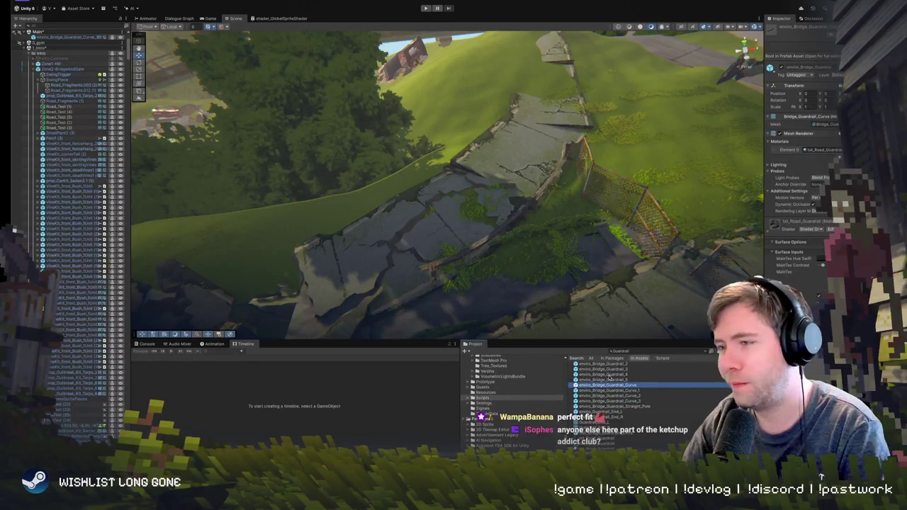
mouse_move(608, 384)
mouse_down()
mouse_move(489, 202)
mouse_move(502, 182)
mouse_move(432, 224)
mouse_move(375, 241)
mouse_move(457, 224)
mouse_move(441, 228)
mouse_up()
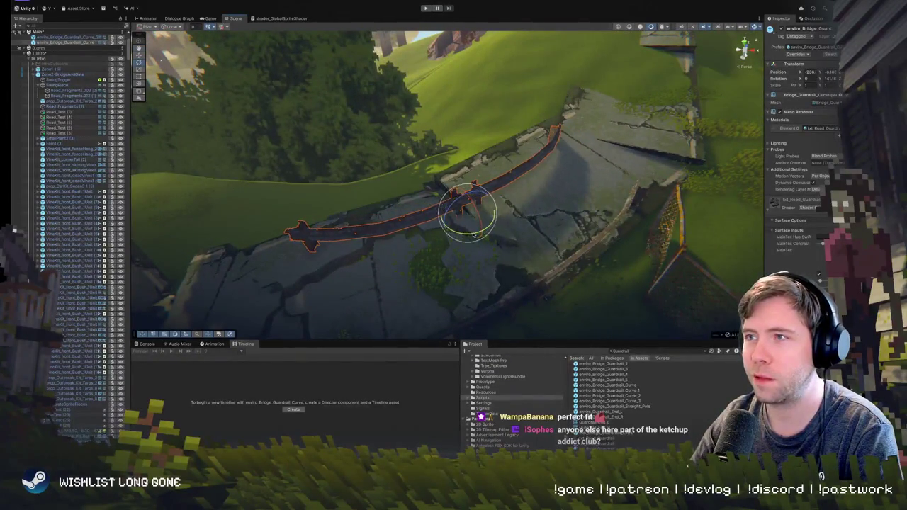
Turn the new guardrail curve around its vertical axis to follow the road edge and inspect it.
key(w)
drag(532, 176, 544, 180)
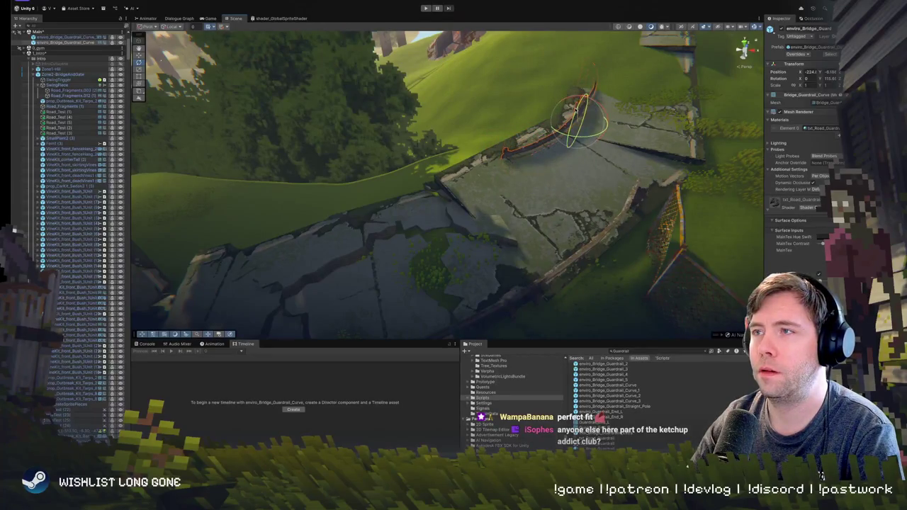
drag(585, 84, 396, 147)
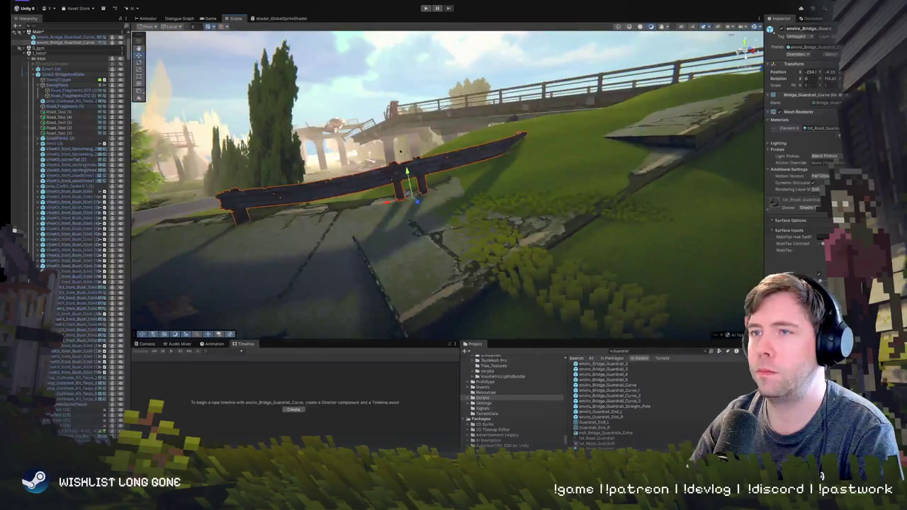
mouse_move(496, 152)
mouse_down()
mouse_move(527, 128)
mouse_move(530, 181)
mouse_move(491, 136)
mouse_move(483, 145)
mouse_move(496, 167)
mouse_move(472, 204)
mouse_move(515, 191)
mouse_up()
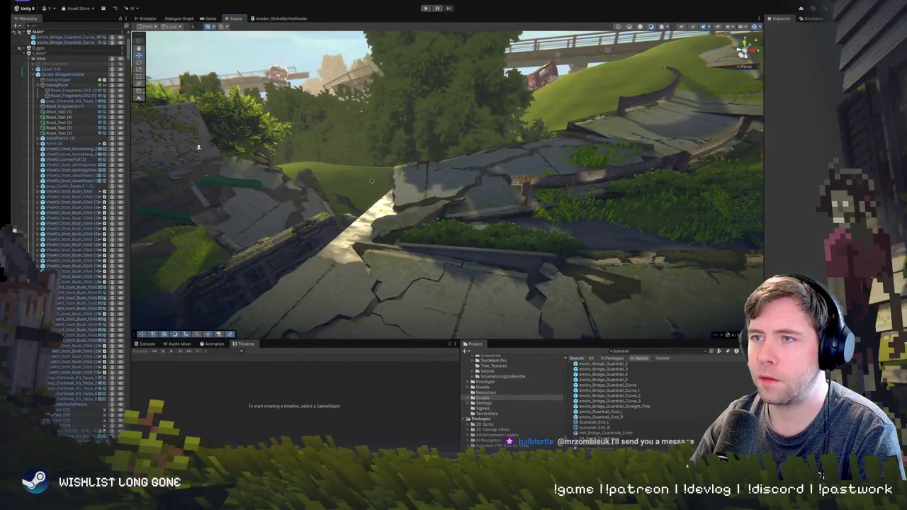
mouse_move(378, 207)
mouse_down()
mouse_move(450, 183)
mouse_move(534, 186)
mouse_move(460, 190)
mouse_move(444, 200)
mouse_move(501, 238)
mouse_up()
drag(507, 276, 512, 269)
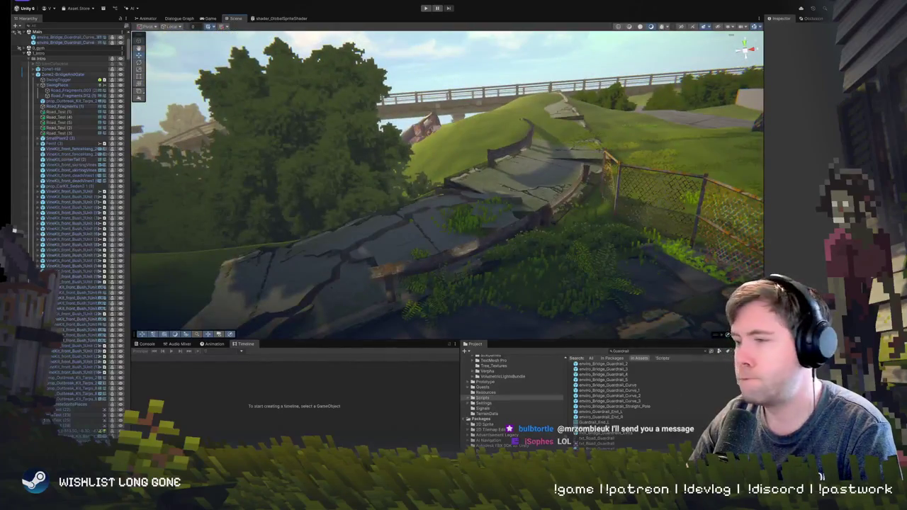
Place Bridge_Guardrail_4 in the scene and rotate it into line with the road.
click(599, 395)
key(Up)
key(Up)
key(Up)
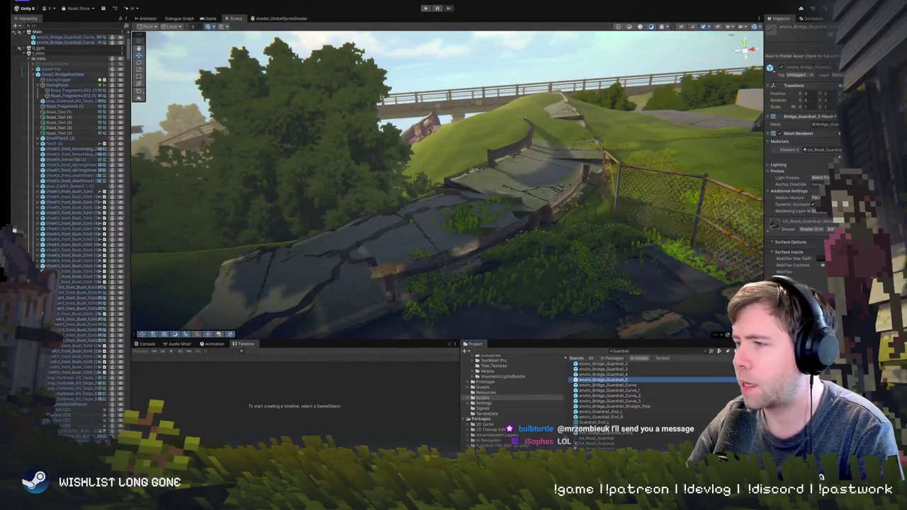
key(Down)
key(Down)
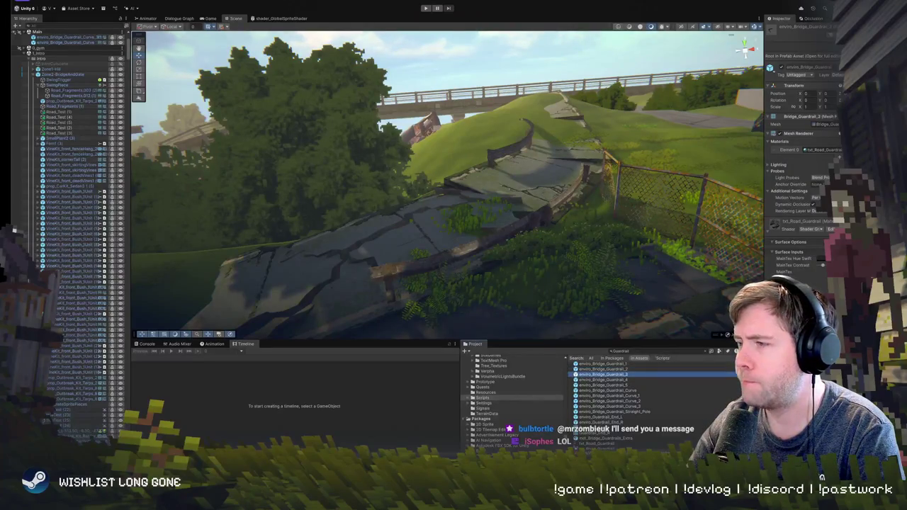
key(Up)
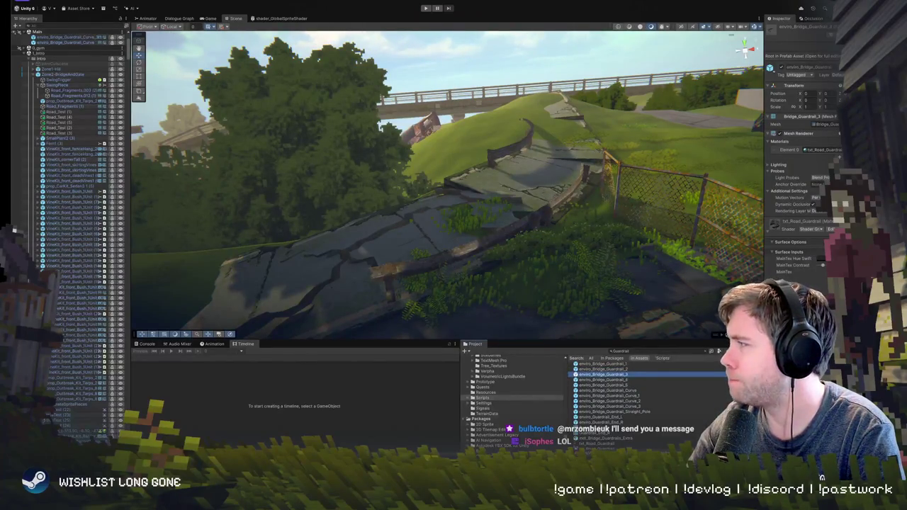
key(Down)
key(Down)
key(Up)
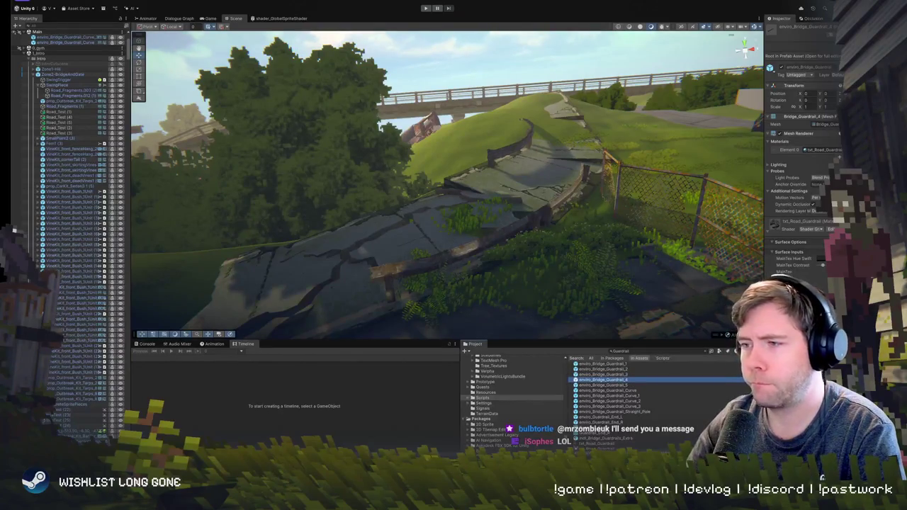
drag(602, 379, 64, 48)
key(f)
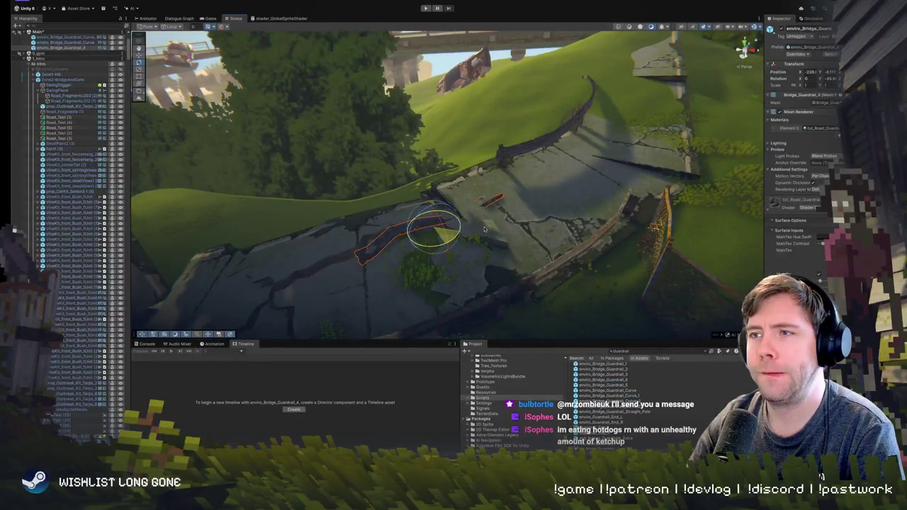
mouse_move(421, 211)
mouse_down()
mouse_move(427, 196)
mouse_move(442, 199)
mouse_move(390, 259)
mouse_move(425, 184)
mouse_move(655, 239)
mouse_move(478, 231)
mouse_move(454, 233)
mouse_move(450, 249)
mouse_move(444, 235)
mouse_up()
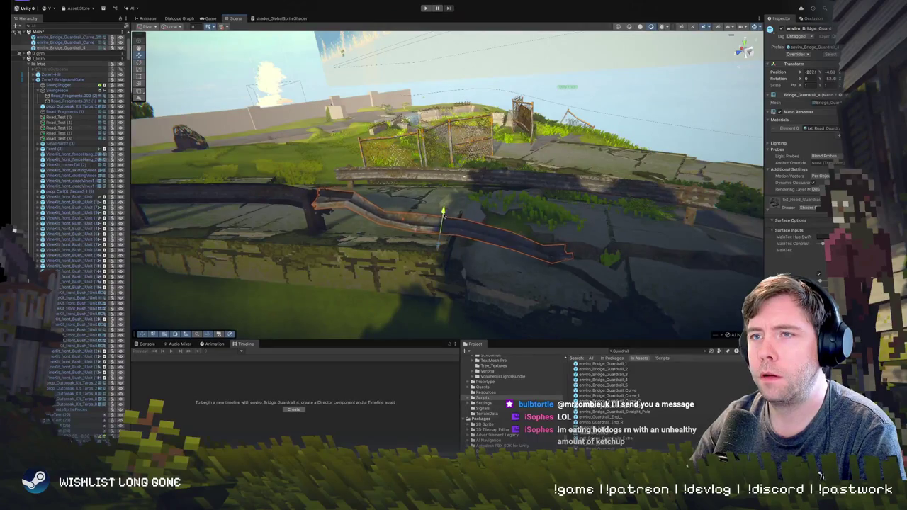
mouse_move(462, 267)
mouse_down()
mouse_move(270, 272)
mouse_move(466, 214)
mouse_move(475, 255)
mouse_move(475, 119)
mouse_up()
Add the straight guardrail pole to the road and turn it slightly around its vertical axis.
click(453, 204)
click(475, 119)
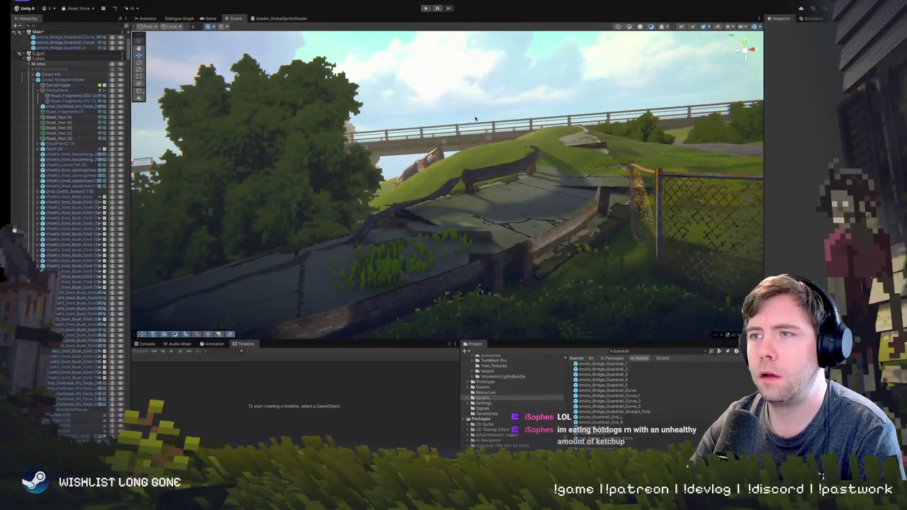
click(447, 192)
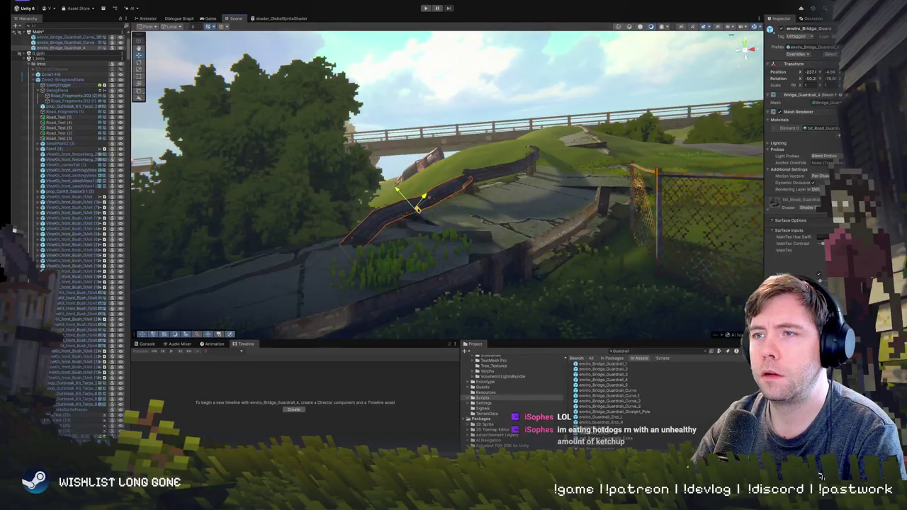
mouse_move(425, 202)
mouse_down()
mouse_move(470, 118)
mouse_move(521, 197)
mouse_move(468, 188)
mouse_move(537, 179)
mouse_move(597, 230)
mouse_up()
click(642, 417)
click(620, 422)
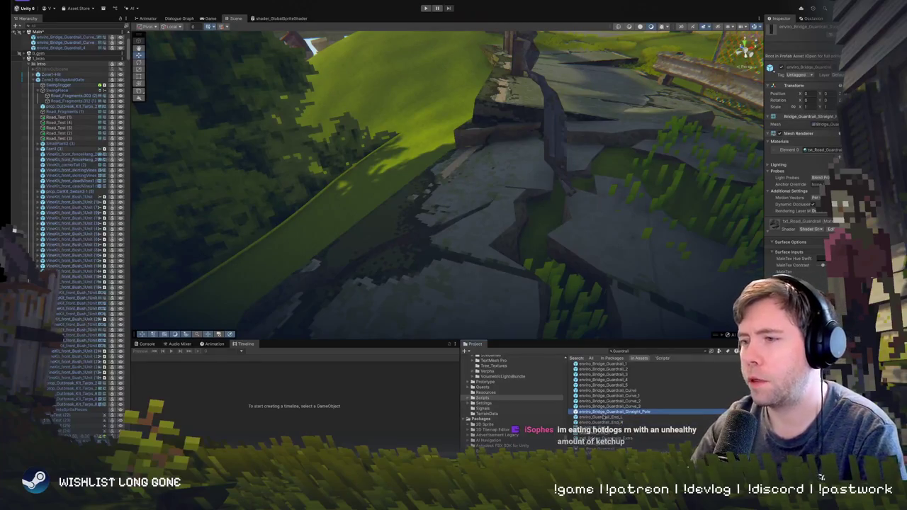
drag(602, 415, 446, 186)
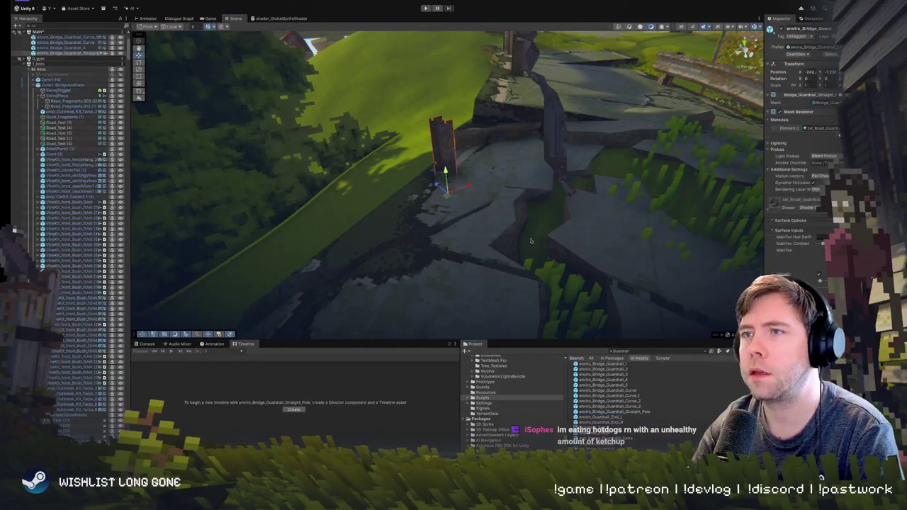
key(e)
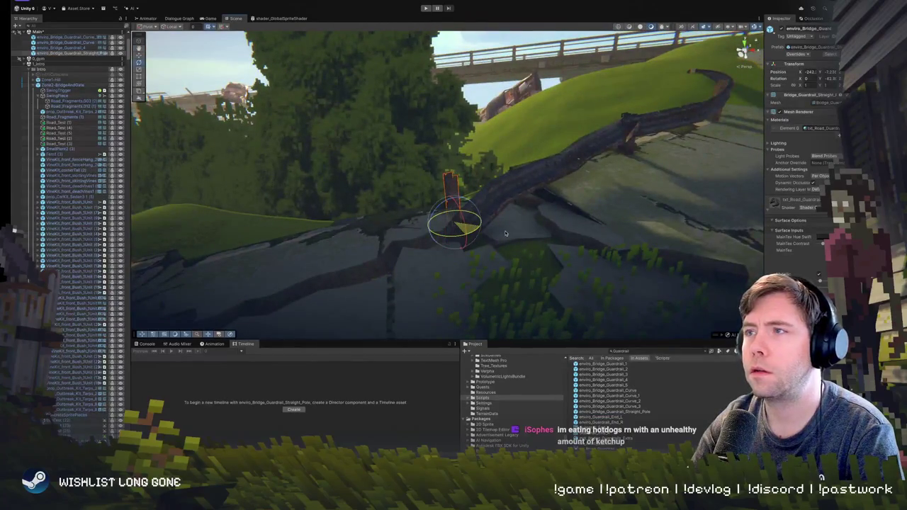
drag(441, 246, 418, 252)
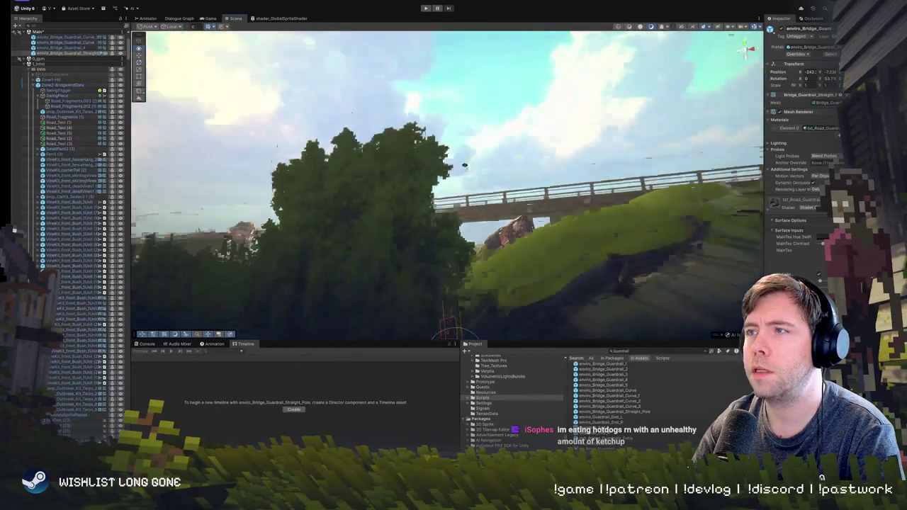
mouse_move(489, 219)
mouse_down()
mouse_move(499, 226)
mouse_move(456, 186)
mouse_move(500, 253)
mouse_move(482, 222)
mouse_move(492, 221)
mouse_up()
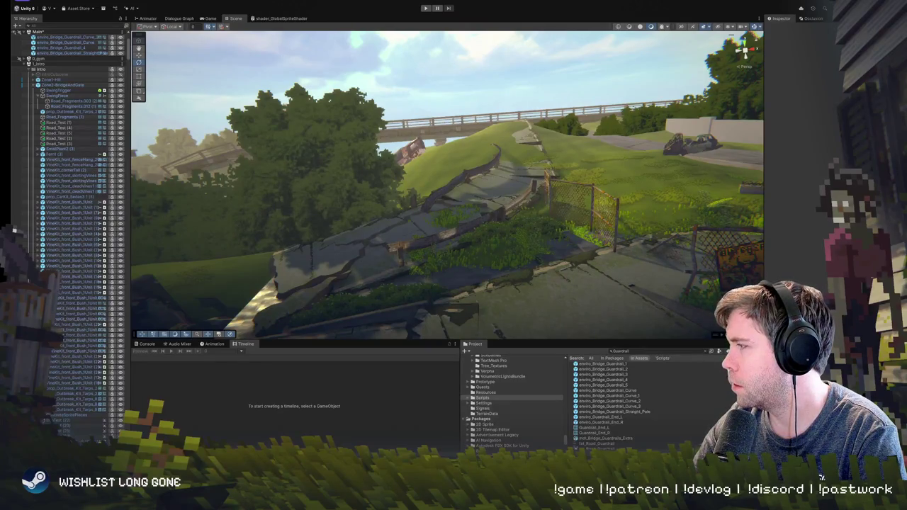
mouse_move(306, 333)
mouse_down()
mouse_move(330, 226)
mouse_move(338, 232)
mouse_up()
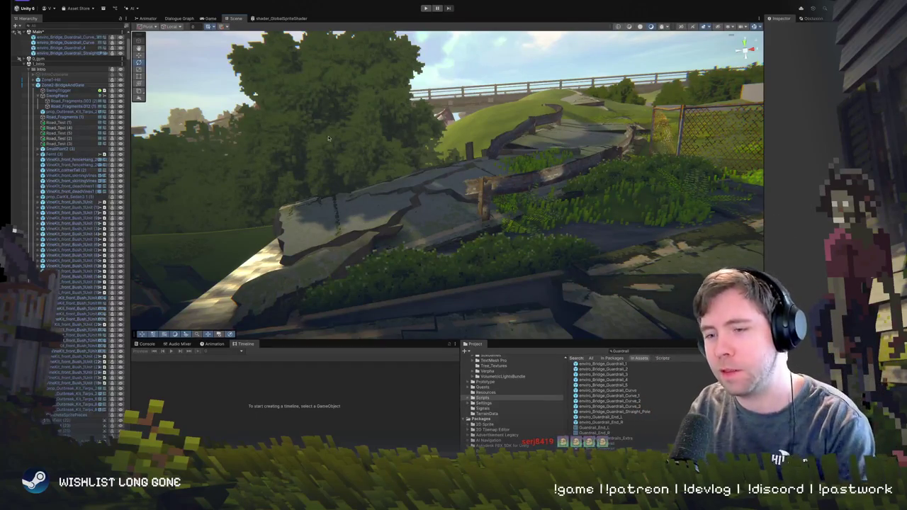
mouse_move(480, 203)
mouse_down()
mouse_move(492, 214)
mouse_move(377, 183)
mouse_move(375, 234)
mouse_move(461, 245)
mouse_move(477, 217)
mouse_move(478, 238)
mouse_move(544, 285)
mouse_move(733, 177)
mouse_up()
click(516, 251)
mouse_move(485, 185)
mouse_down()
mouse_move(464, 203)
mouse_move(506, 259)
mouse_move(520, 222)
mouse_move(514, 190)
mouse_up()
click(515, 177)
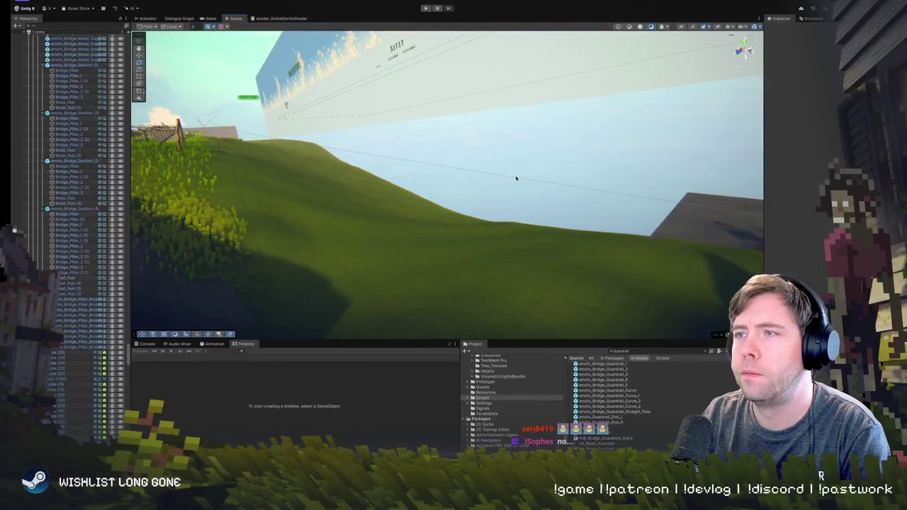
Select the Dolly Track camera path, then run the scene in Play mode.
click(517, 180)
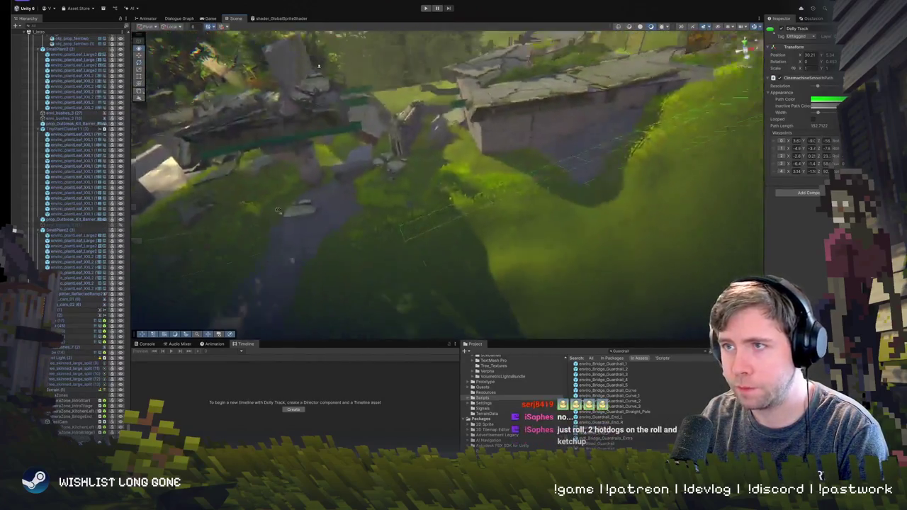
mouse_move(319, 66)
mouse_down()
mouse_move(180, 142)
mouse_move(556, 224)
mouse_move(559, 166)
mouse_move(423, 148)
mouse_move(475, 98)
mouse_move(464, 119)
mouse_move(461, 104)
mouse_up()
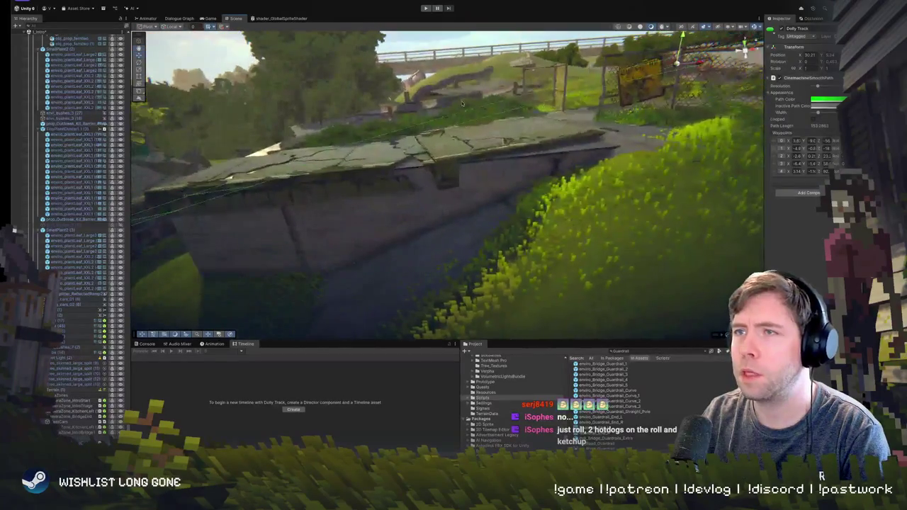
click(425, 8)
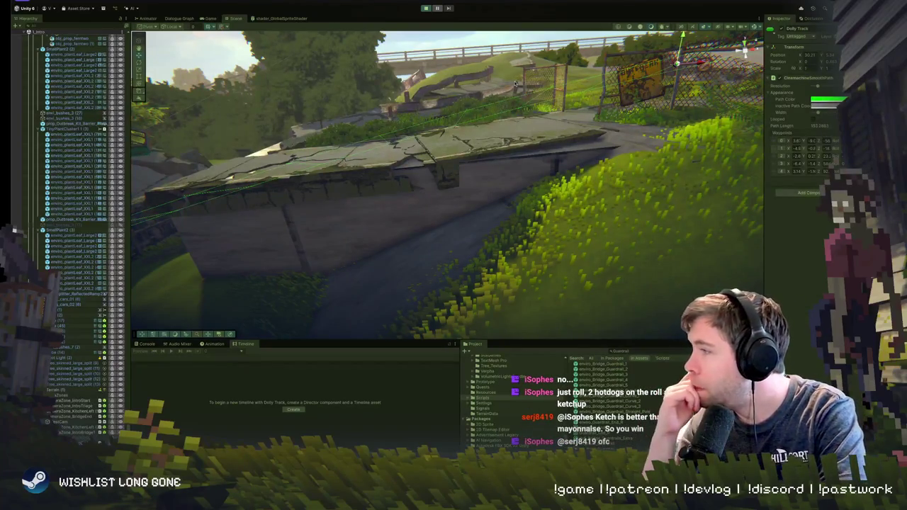
scroll(78, 156, up, 5)
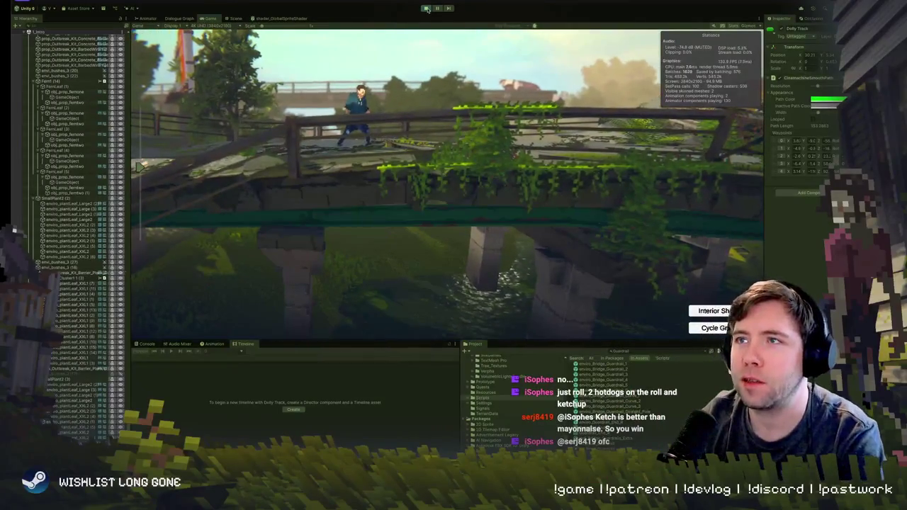
Exit Play mode, select the PlayerExterior character and frame it in the view.
key(ctrl+p)
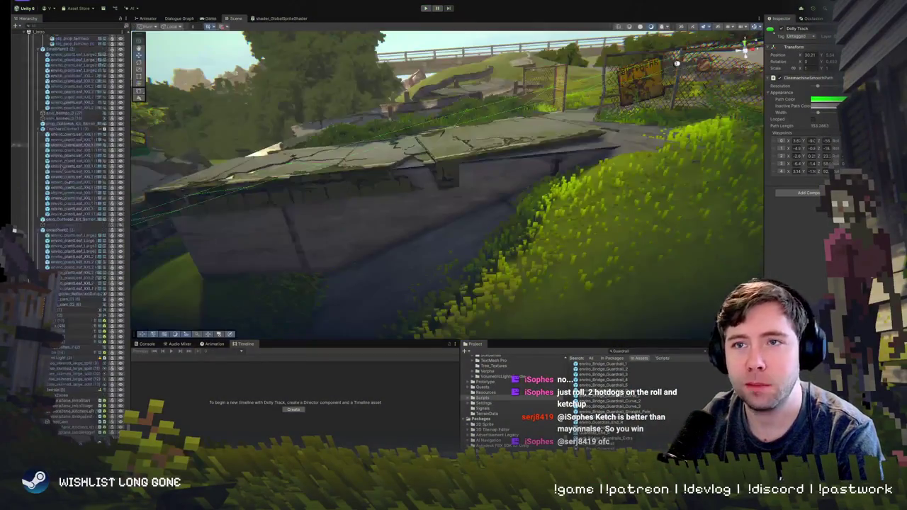
mouse_move(219, 169)
mouse_down()
mouse_move(162, 137)
mouse_move(328, 248)
mouse_up()
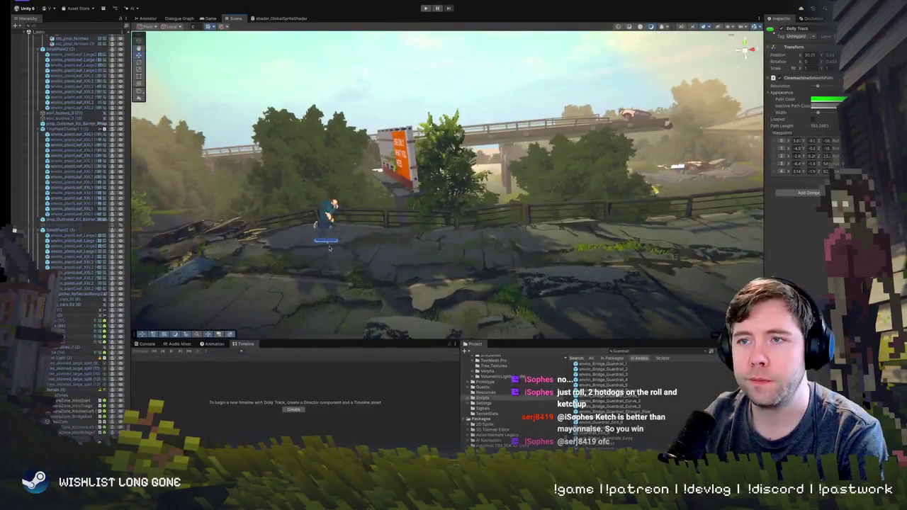
click(330, 244)
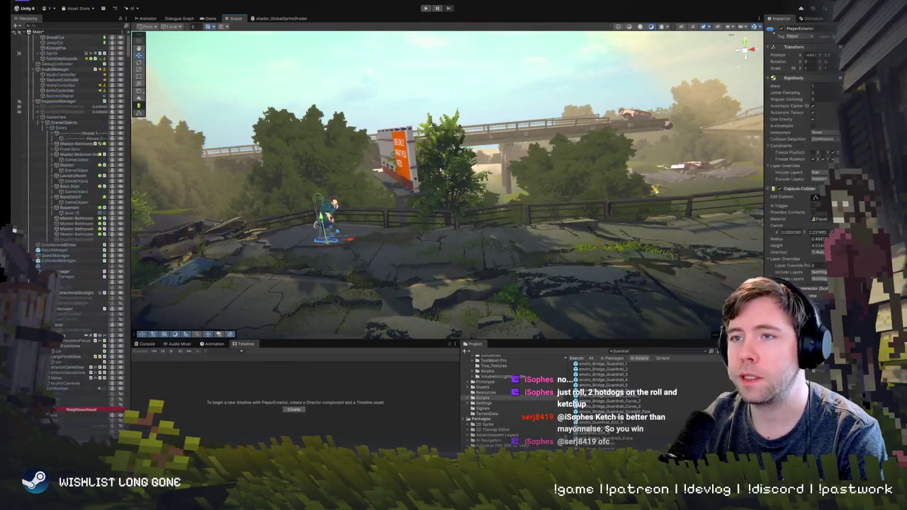
mouse_move(330, 244)
mouse_down()
mouse_move(355, 260)
mouse_move(691, 168)
mouse_up()
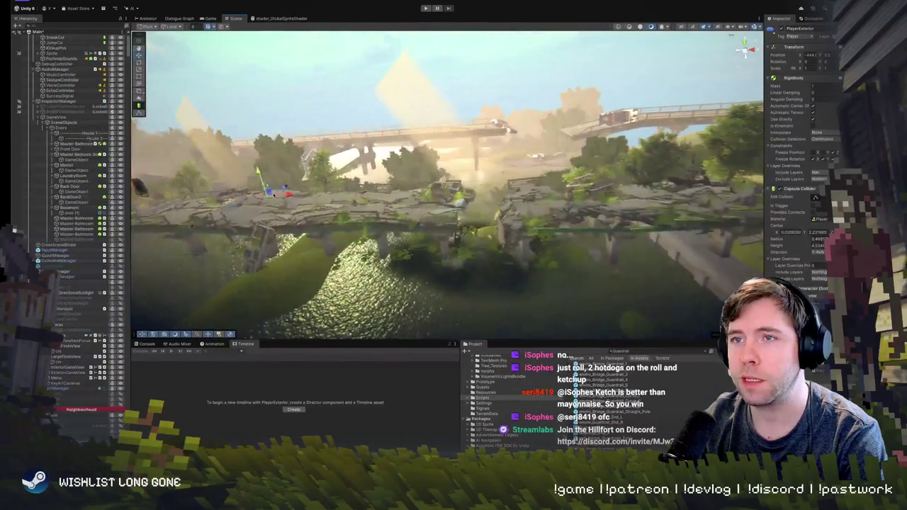
key(f)
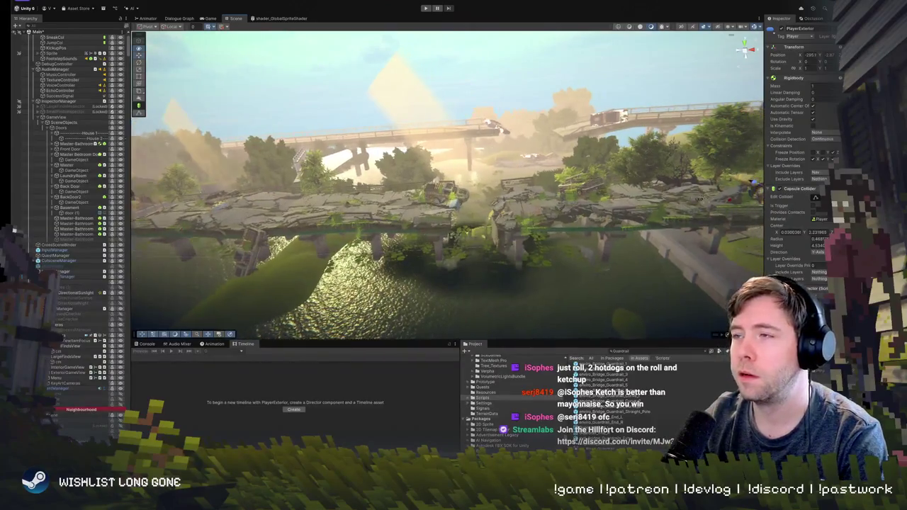
Drag the character down onto the broken road beside the bridge ruins and play-test.
drag(268, 161, 425, 172)
drag(289, 173, 370, 225)
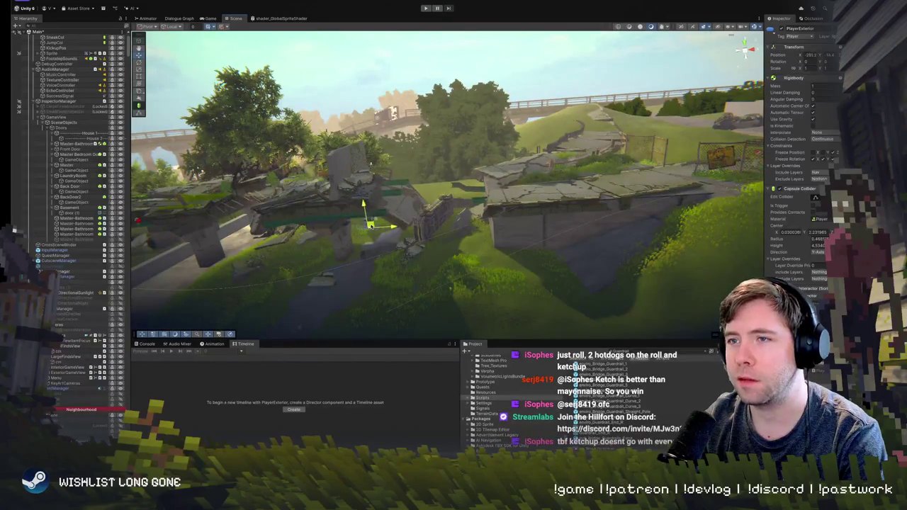
click(426, 9)
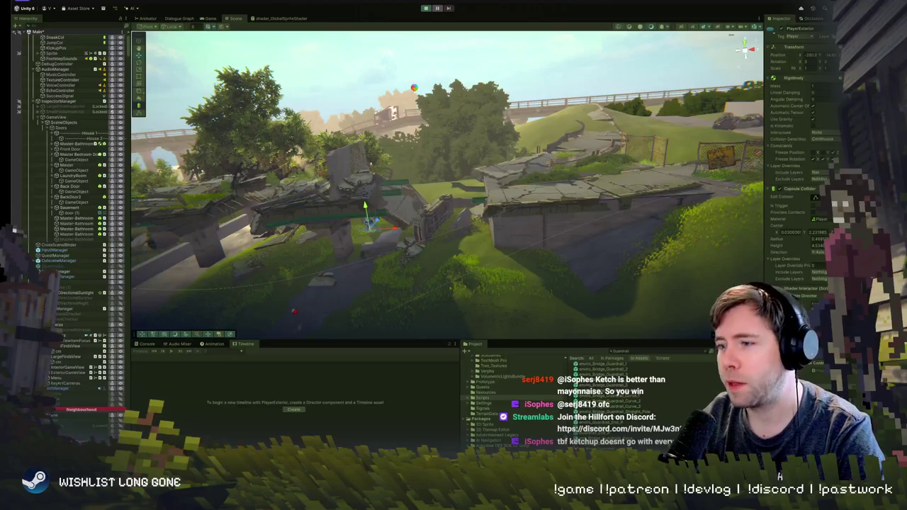
scroll(68, 227, down, 1)
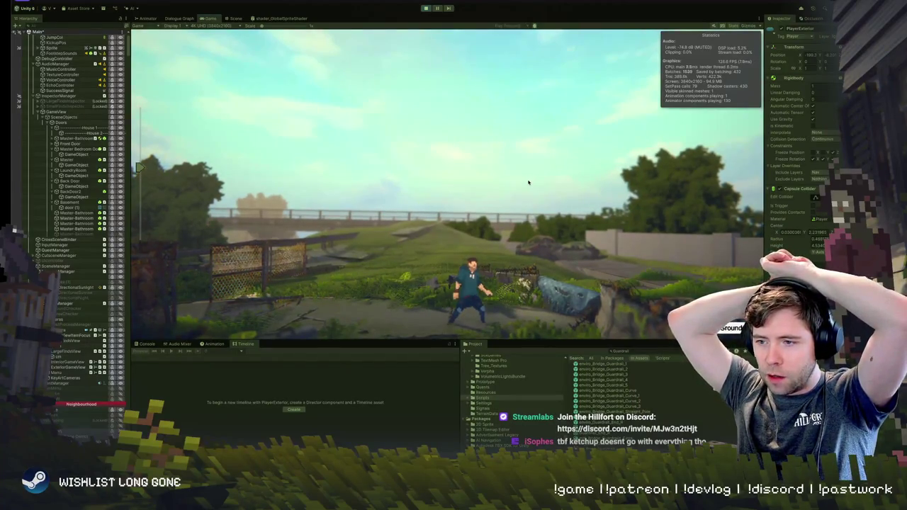
Stop the playtest, return to the Scene view near the broken bridge, and reselect Dolly Track.
click(427, 8)
key(ctrl+1)
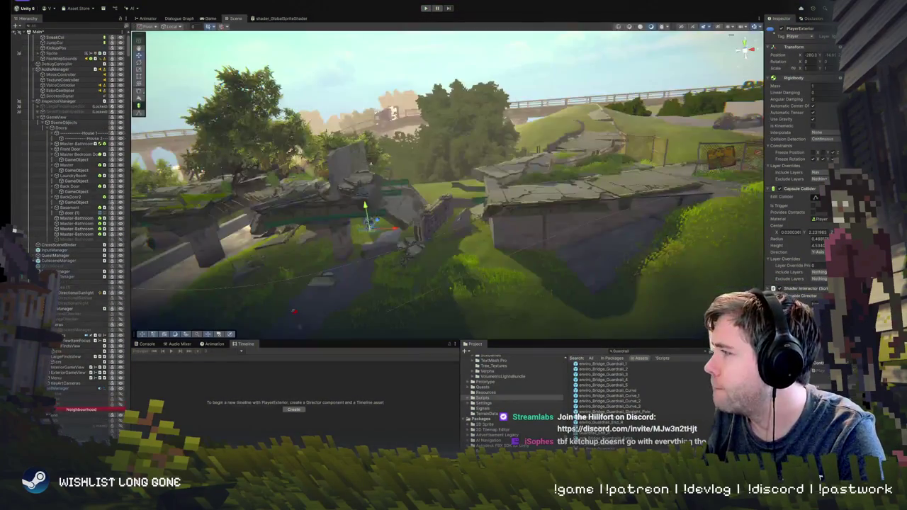
mouse_move(299, 326)
mouse_down()
mouse_move(468, 255)
mouse_move(641, 207)
mouse_move(506, 290)
mouse_up()
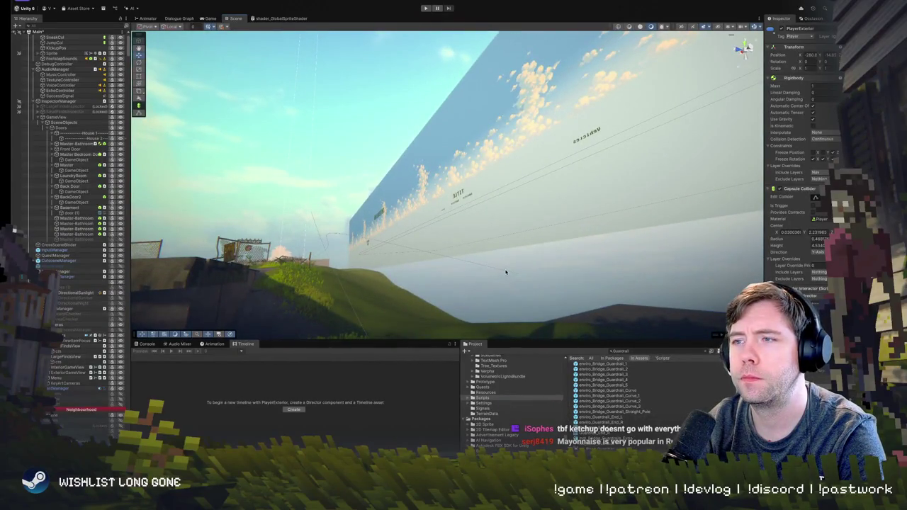
click(505, 272)
click(507, 272)
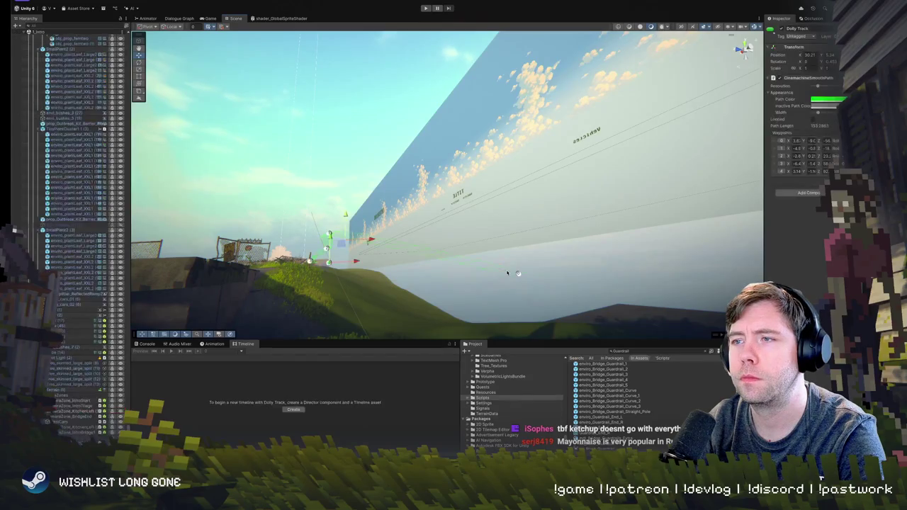
Frame the Dolly Track path and turn the view across the field toward the bridge.
key(f)
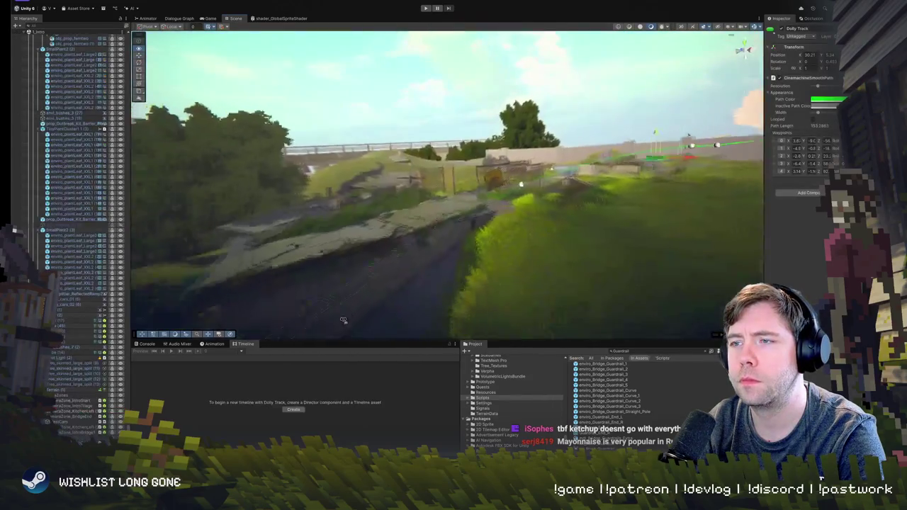
mouse_move(343, 319)
mouse_down()
mouse_move(469, 214)
mouse_move(420, 216)
mouse_move(421, 235)
mouse_up()
mouse_move(419, 169)
mouse_down()
mouse_move(420, 220)
mouse_move(418, 185)
mouse_up()
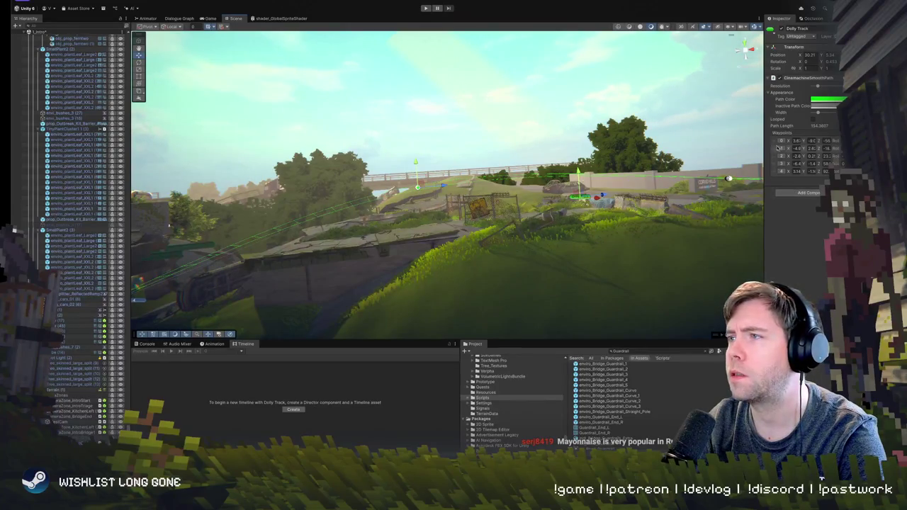
Add a sixth waypoint to the Dolly Track, undo and redo it, then play-test.
click(768, 162)
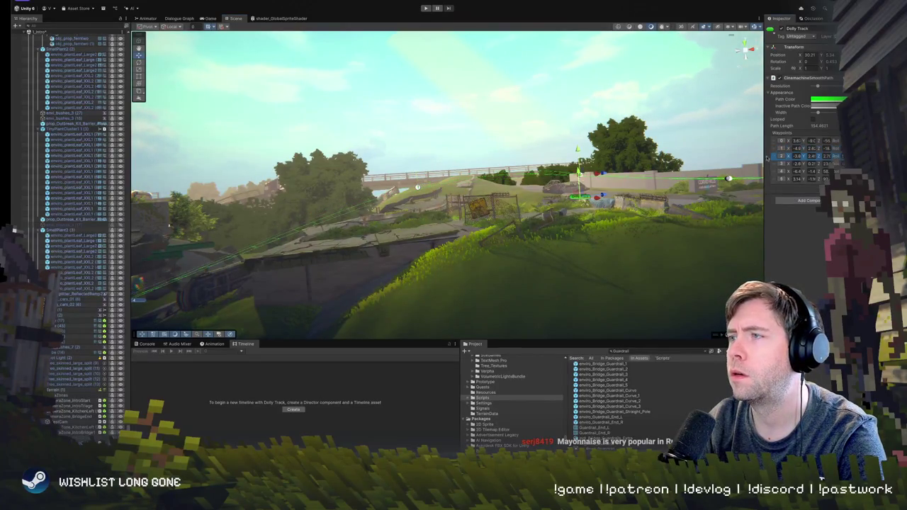
mouse_move(620, 185)
mouse_down()
mouse_move(607, 184)
mouse_move(604, 194)
mouse_up()
key(ctrl+z)
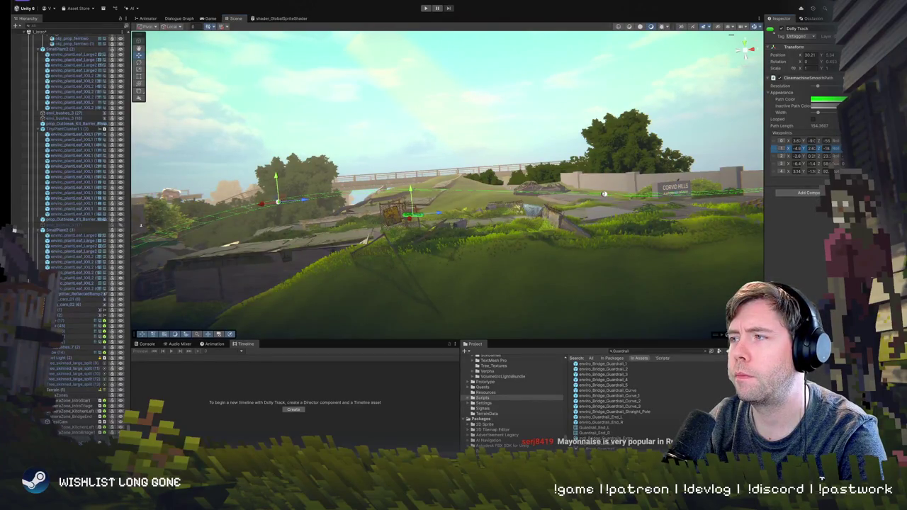
key(ctrl+y)
mouse_move(342, 192)
mouse_down()
mouse_move(401, 181)
mouse_move(345, 179)
mouse_move(368, 188)
mouse_move(523, 138)
mouse_move(522, 146)
mouse_move(396, 211)
mouse_up()
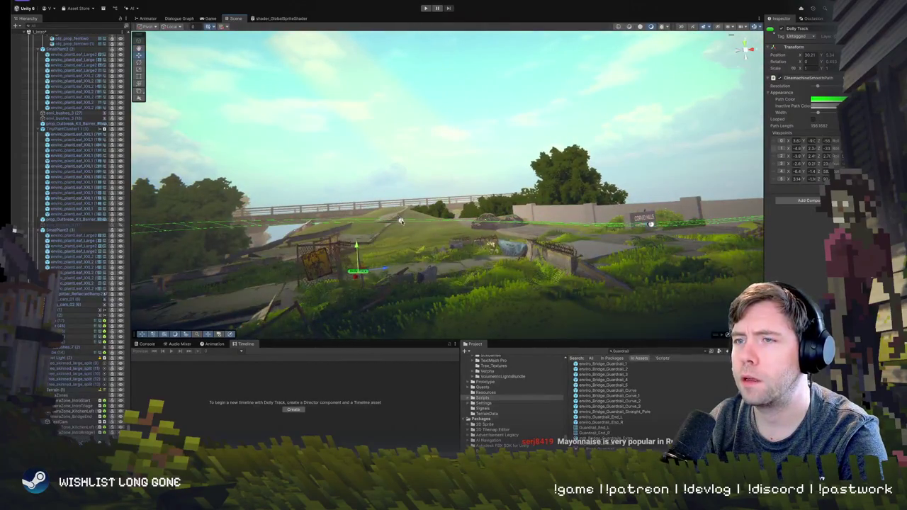
mouse_move(343, 240)
mouse_down()
mouse_move(443, 280)
mouse_move(414, 243)
mouse_move(416, 268)
mouse_move(466, 294)
mouse_move(395, 266)
mouse_move(435, 244)
mouse_up()
click(425, 9)
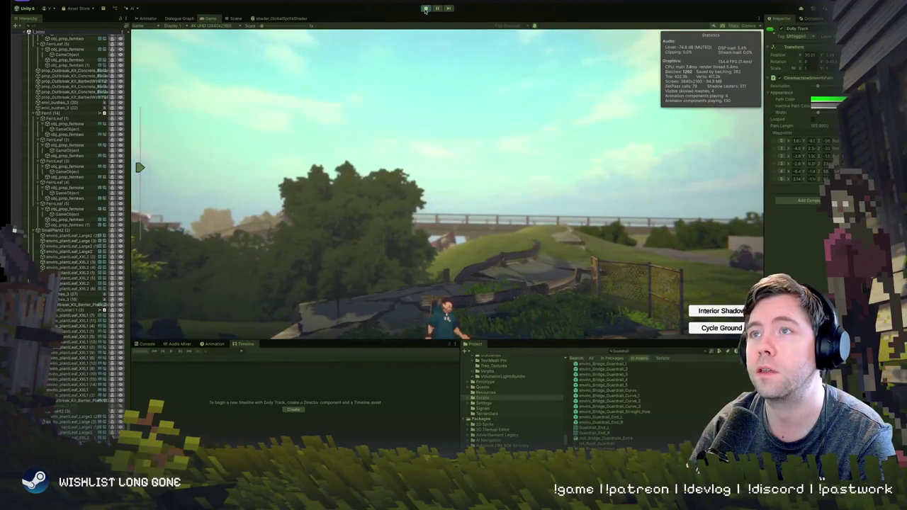
click(425, 9)
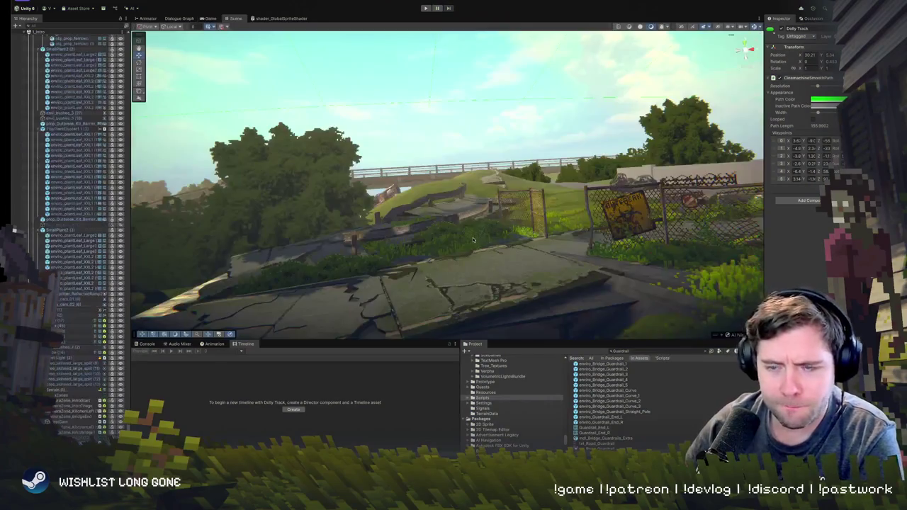
mouse_move(496, 207)
mouse_down()
mouse_move(502, 235)
mouse_move(499, 198)
mouse_move(578, 213)
mouse_move(515, 187)
mouse_up()
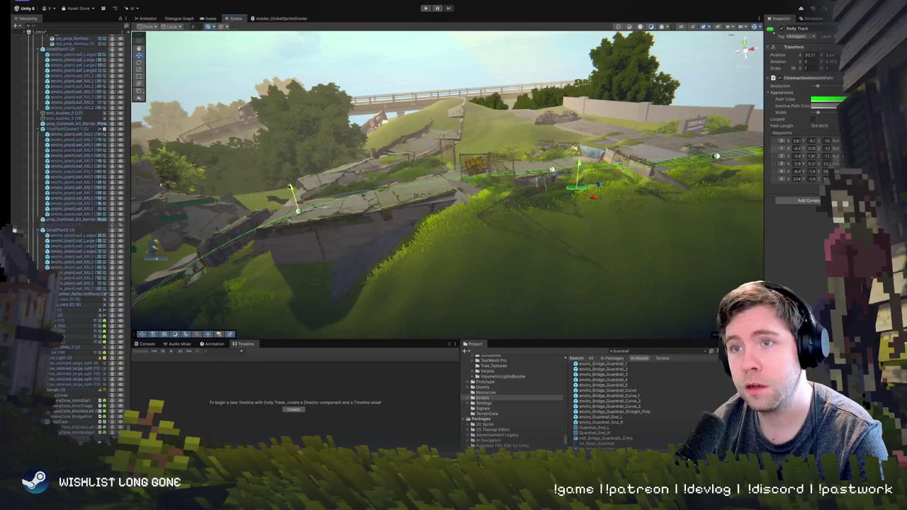
mouse_move(302, 187)
mouse_down()
mouse_move(471, 269)
mouse_move(310, 175)
mouse_move(177, 198)
mouse_up()
mouse_move(463, 188)
mouse_down()
mouse_move(548, 210)
mouse_move(615, 170)
mouse_up()
click(419, 209)
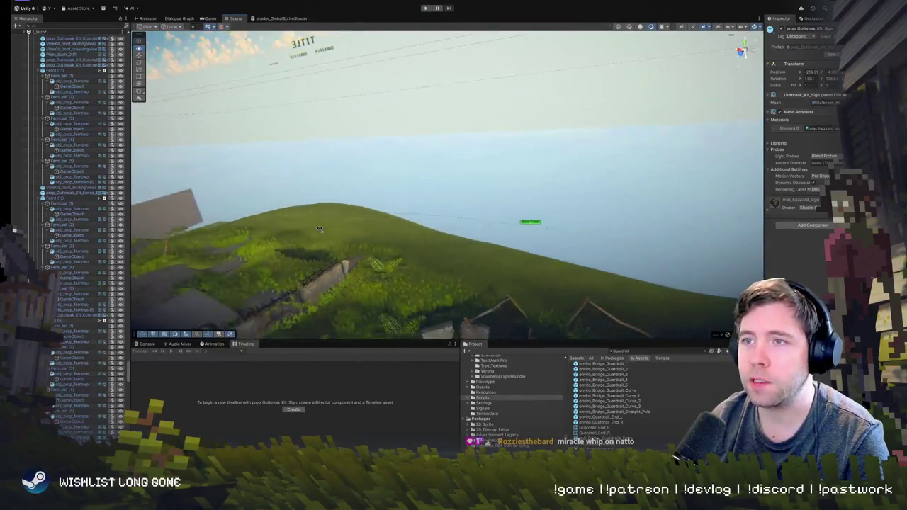
click(475, 222)
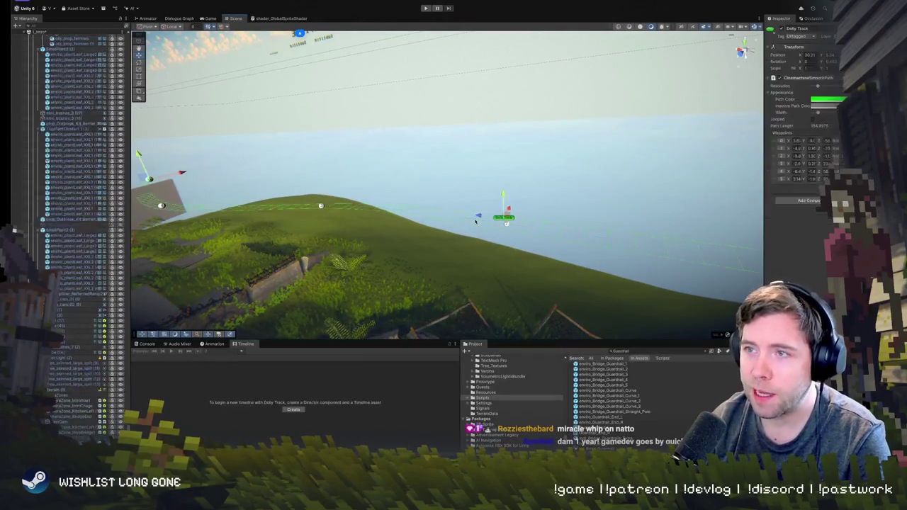
mouse_move(494, 229)
mouse_down()
mouse_move(482, 234)
mouse_move(612, 240)
mouse_move(454, 132)
mouse_move(726, 170)
mouse_move(421, 211)
mouse_move(447, 188)
mouse_up()
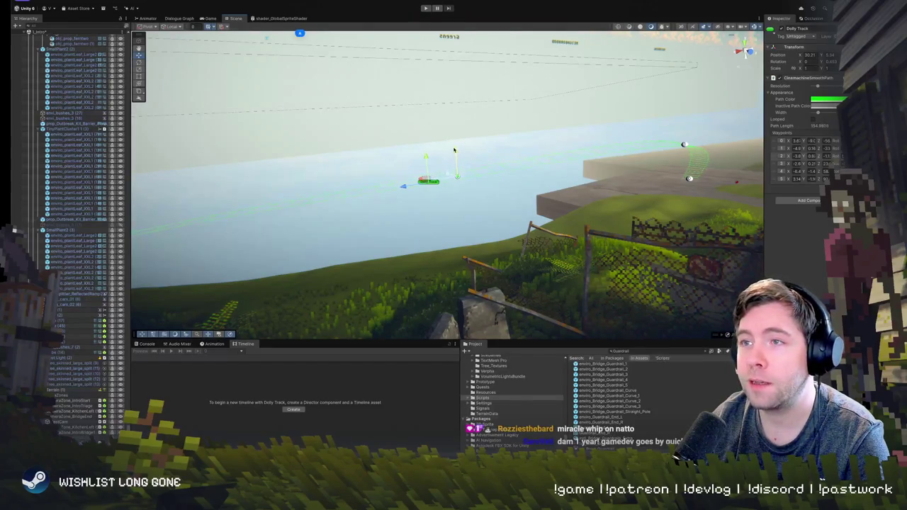
drag(454, 150, 411, 181)
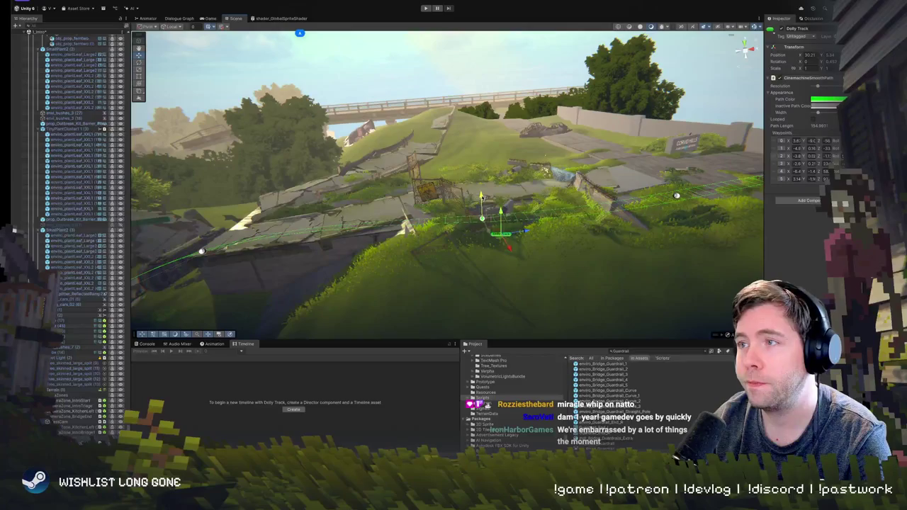
mouse_move(487, 193)
mouse_down()
mouse_move(434, 169)
mouse_move(469, 157)
mouse_up()
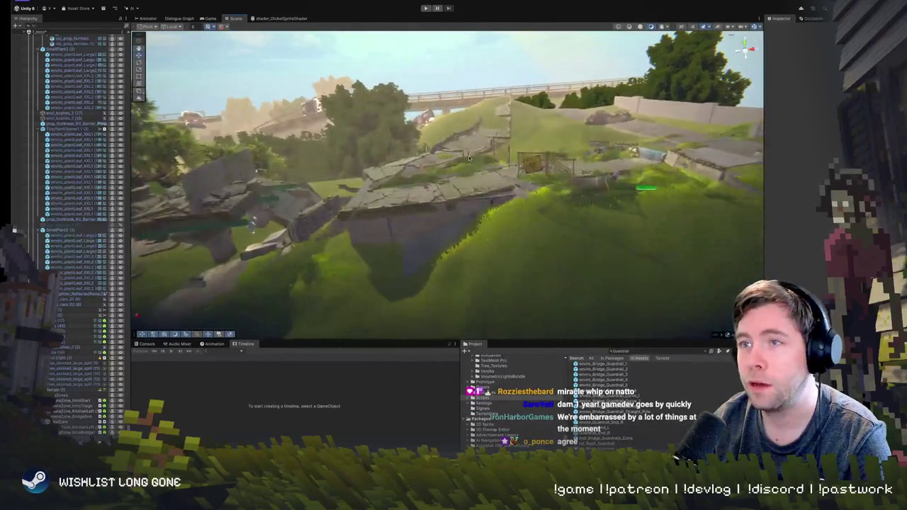
key(ctrl+p)
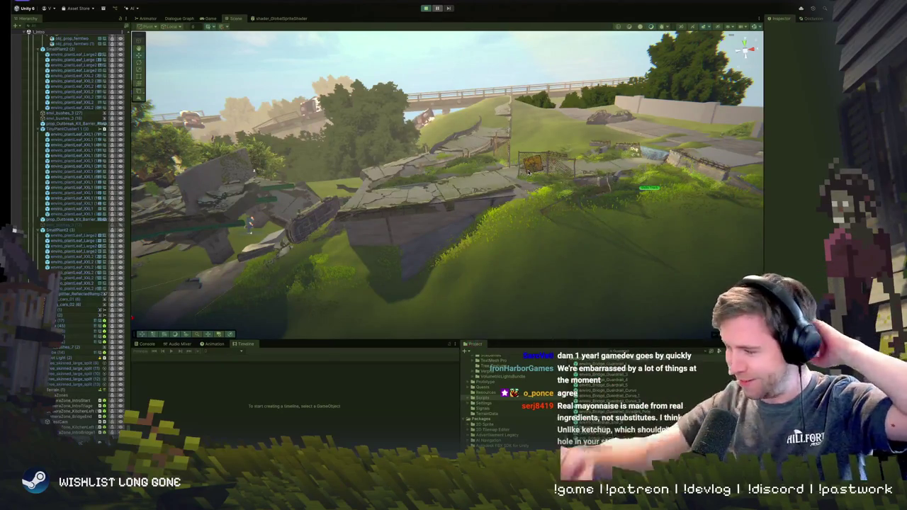
Watch the Game view as the character runs past the fence and warning sign.
scroll(71, 213, up, 5)
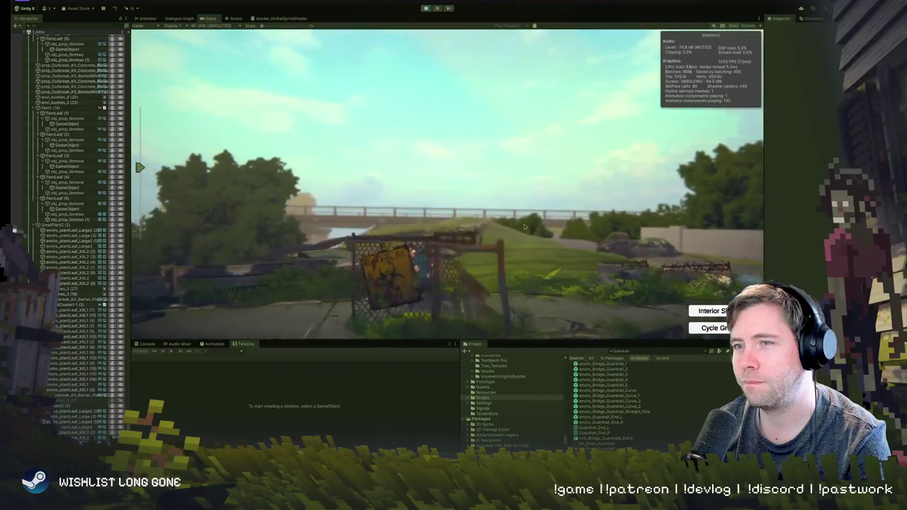
Dock the Scene view beside the Game view, widen it, and orbit over the ruins.
mouse_move(234, 18)
mouse_down()
mouse_move(696, 118)
mouse_move(698, 141)
mouse_up()
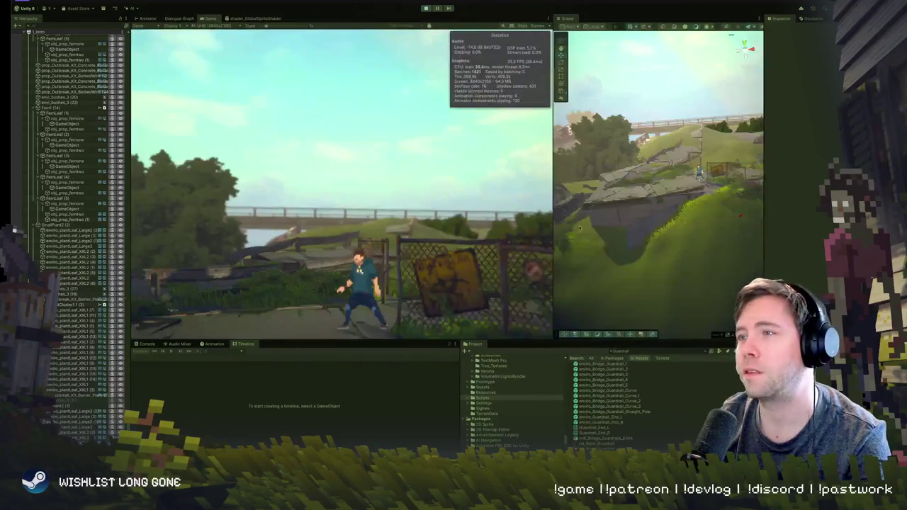
drag(555, 219, 450, 219)
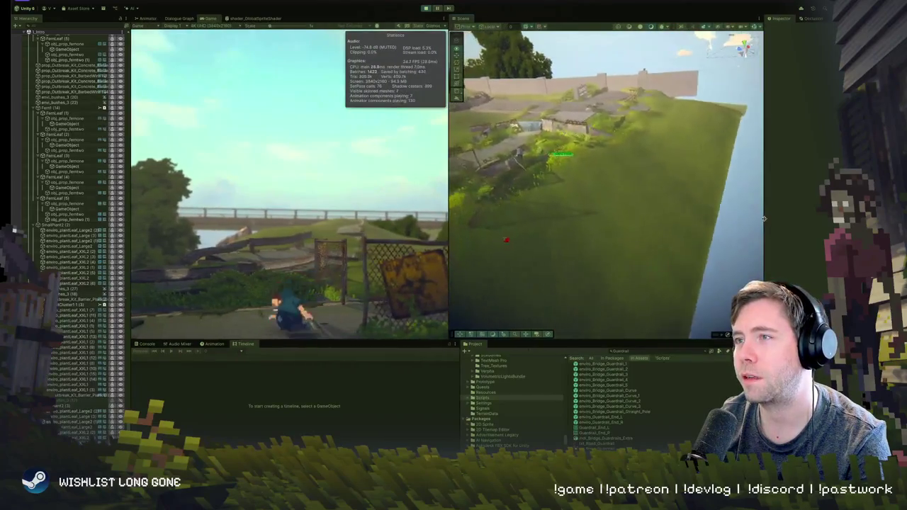
drag(755, 214, 581, 178)
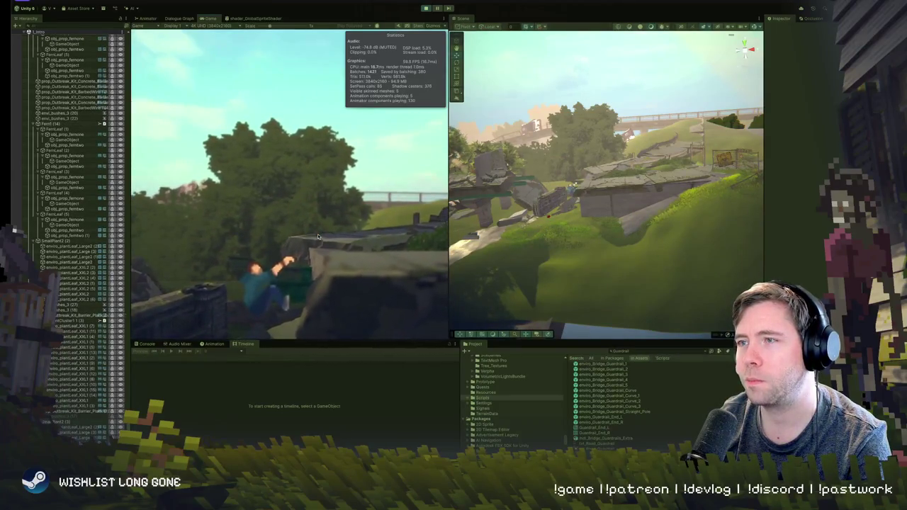
drag(568, 223, 438, 208)
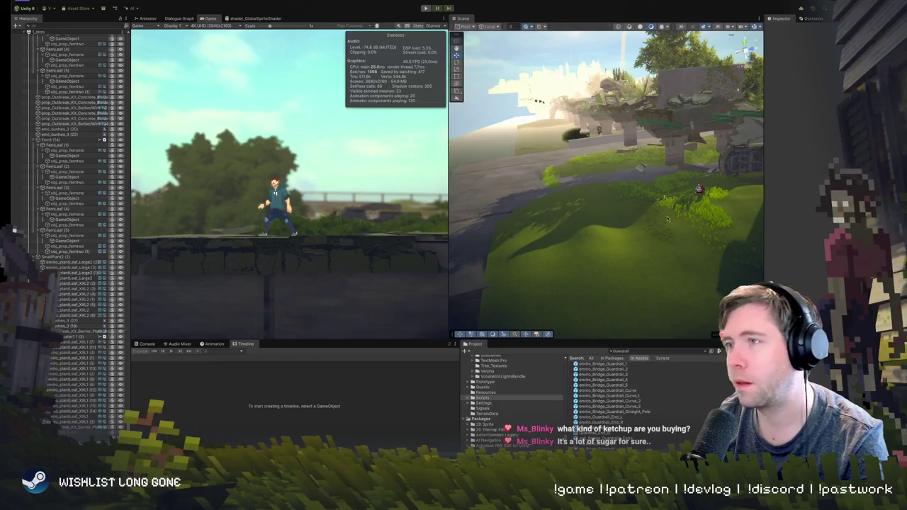
Exit Play mode and select the Dolly Track in the Scene view.
key(ctrl+p)
mouse_move(662, 219)
mouse_down()
mouse_move(525, 166)
mouse_move(541, 159)
mouse_up()
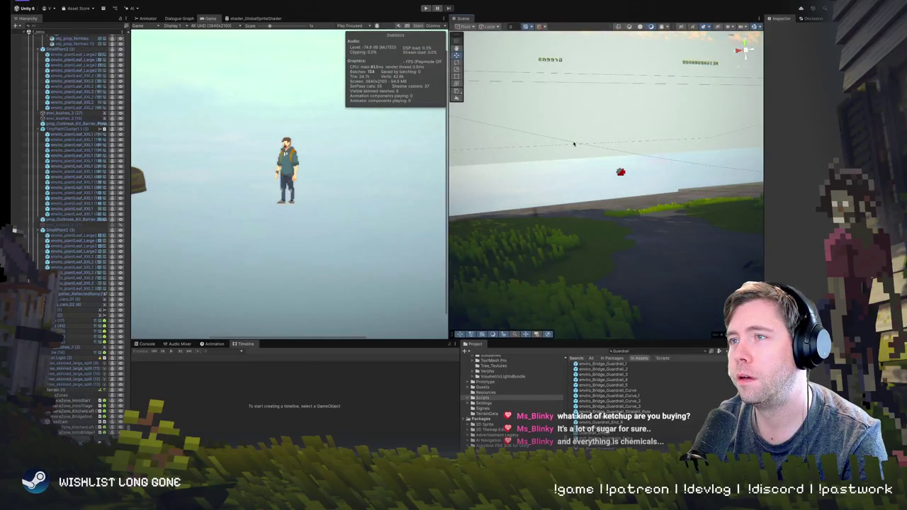
click(581, 145)
Frame the Dolly Track and orbit to see its waypoints climbing the slope toward the bridge.
mouse_move(651, 165)
mouse_down()
mouse_move(467, 240)
mouse_move(408, 224)
mouse_move(347, 251)
mouse_move(360, 210)
mouse_move(321, 257)
mouse_move(371, 243)
mouse_move(373, 203)
mouse_move(433, 208)
mouse_move(417, 234)
mouse_move(412, 190)
mouse_move(399, 222)
mouse_move(491, 237)
mouse_move(539, 149)
mouse_move(546, 150)
mouse_up()
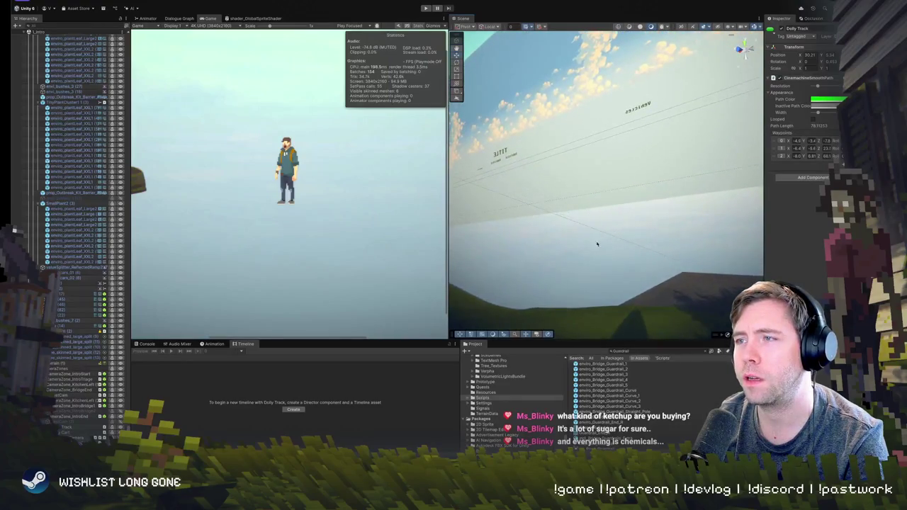
key(f)
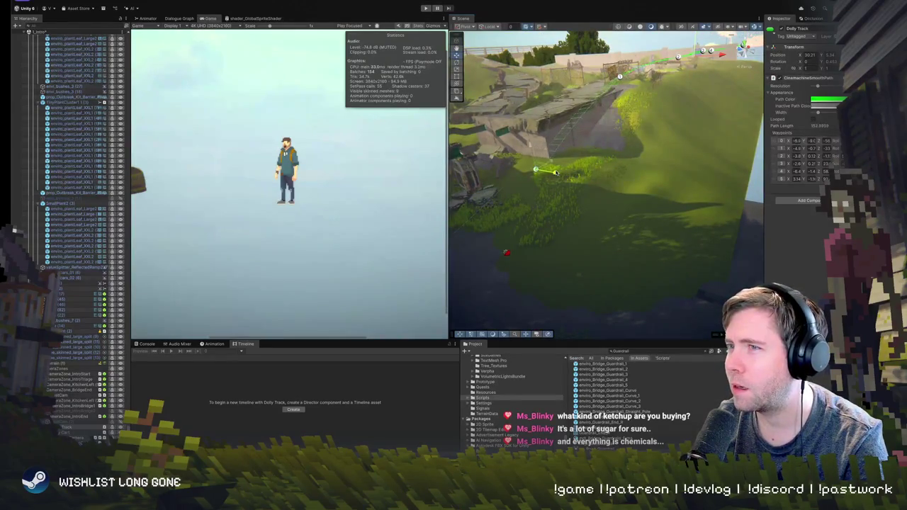
mouse_move(548, 171)
mouse_down()
mouse_move(608, 159)
mouse_move(538, 241)
mouse_up()
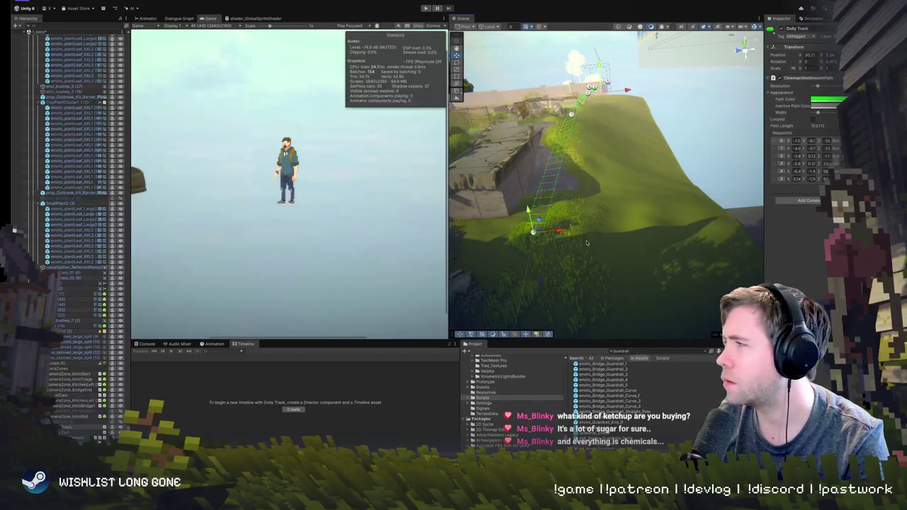
mouse_move(569, 238)
mouse_down()
mouse_move(427, 201)
mouse_move(512, 212)
mouse_up()
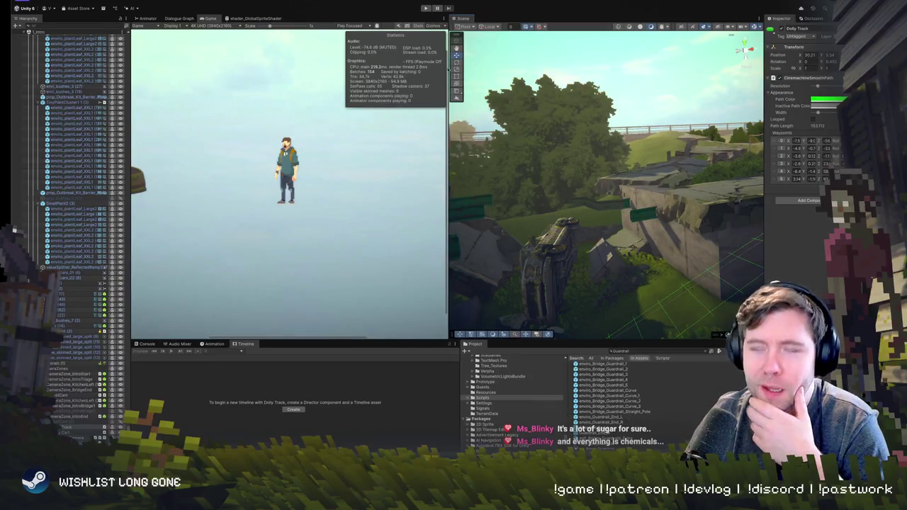
Run the scene and drag the splitter right to enlarge the Game view.
click(425, 7)
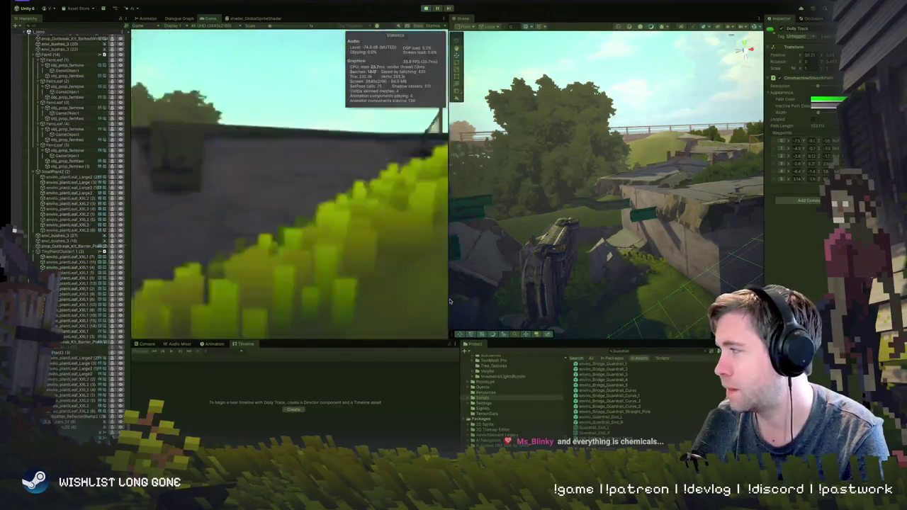
drag(447, 301, 770, 268)
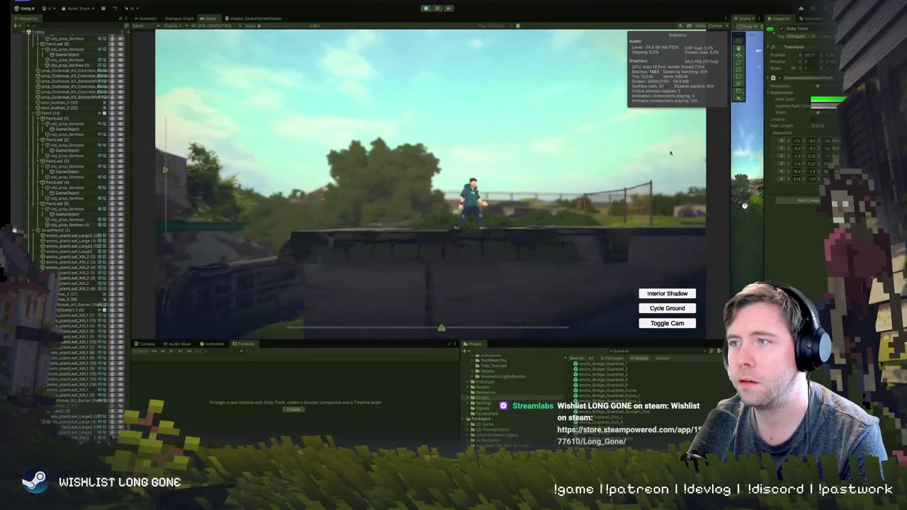
Widen the Scene view and orbit over the wall and the dolly track on the grassy slope.
drag(731, 203, 345, 204)
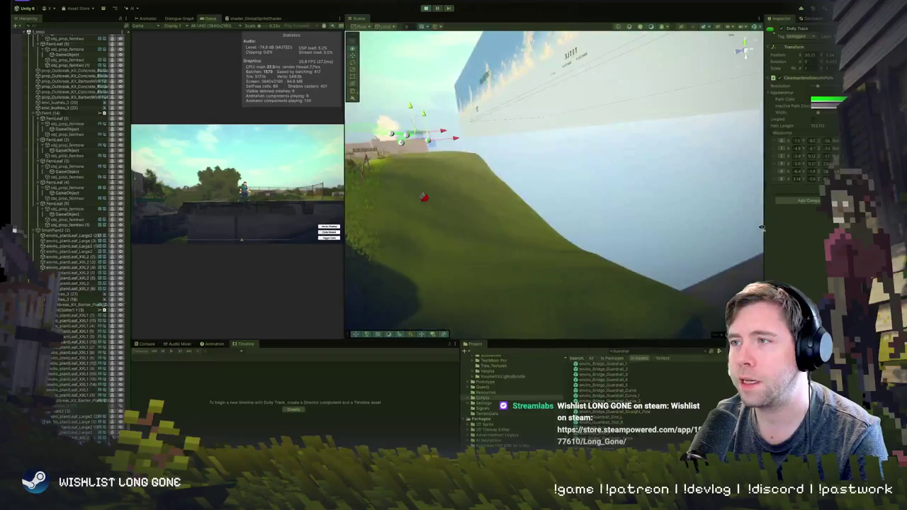
mouse_move(679, 212)
mouse_down()
mouse_move(564, 224)
mouse_move(572, 199)
mouse_up()
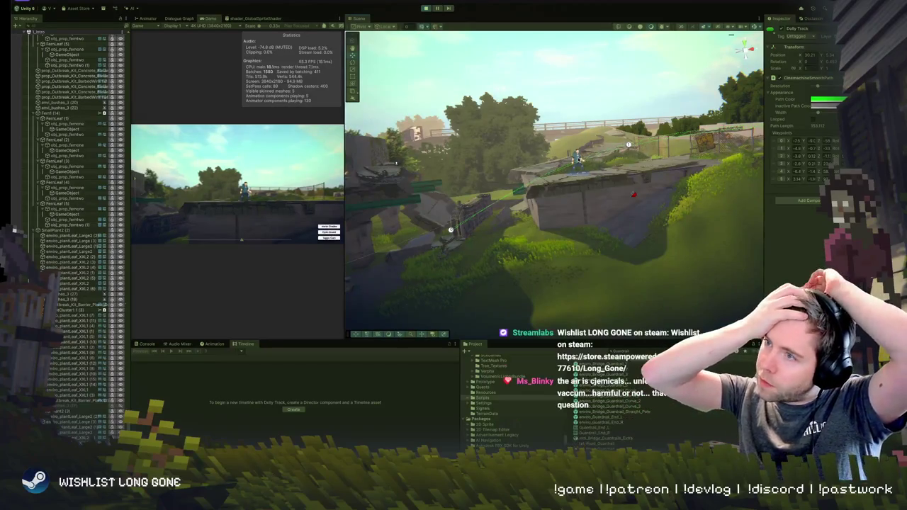
drag(611, 185, 732, 199)
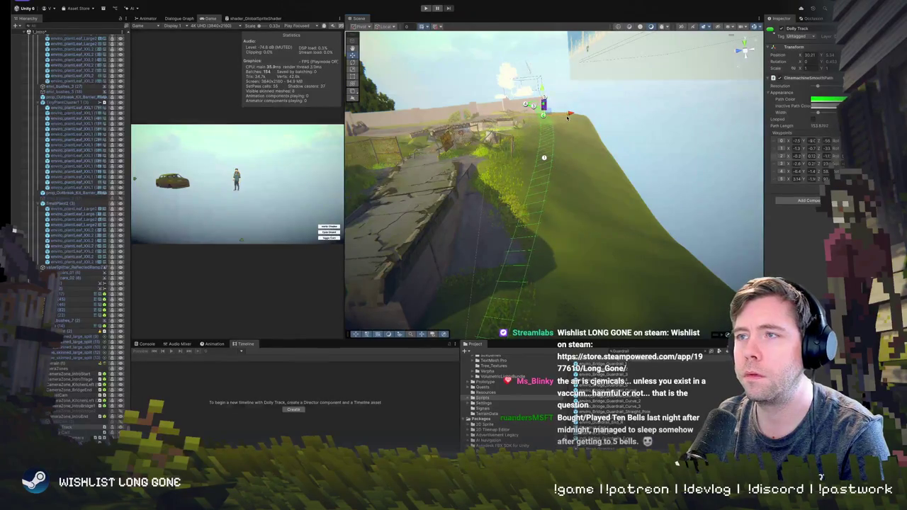
Start another playtest to check the camera along the dolly track.
click(426, 7)
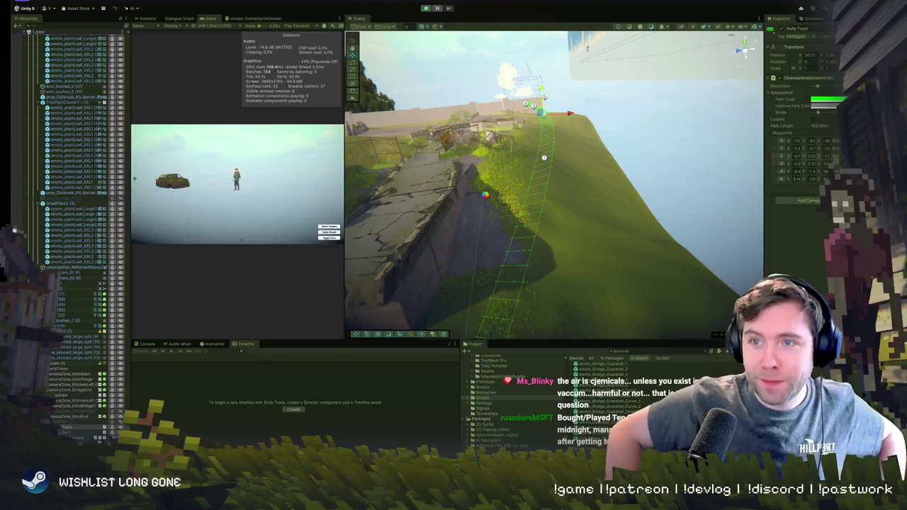
scroll(70, 213, up, 5)
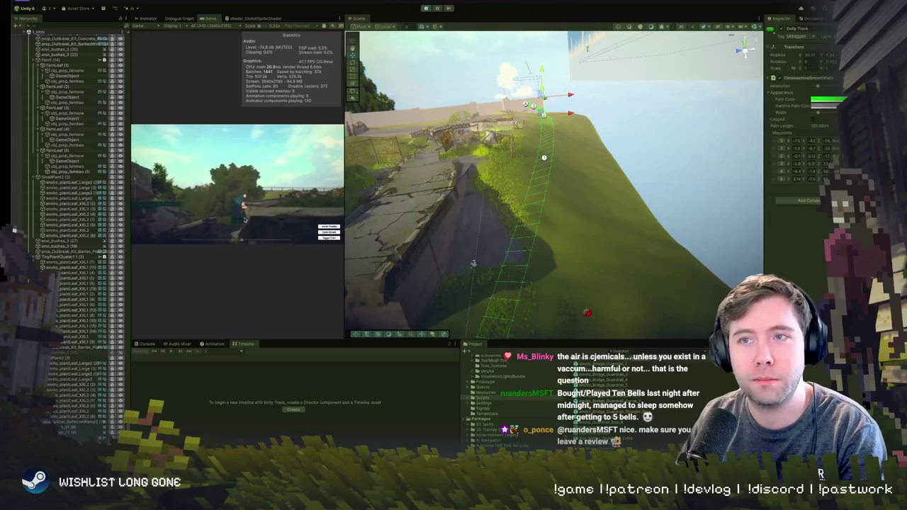
Widen the Game view rightward so the running camera framing of the character fills more of the screen.
drag(343, 212, 602, 227)
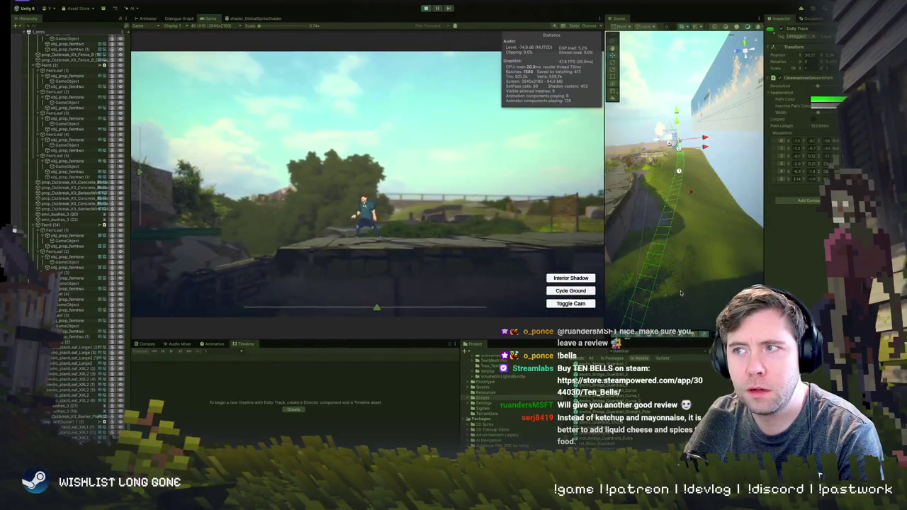
scroll(691, 248, down, 3)
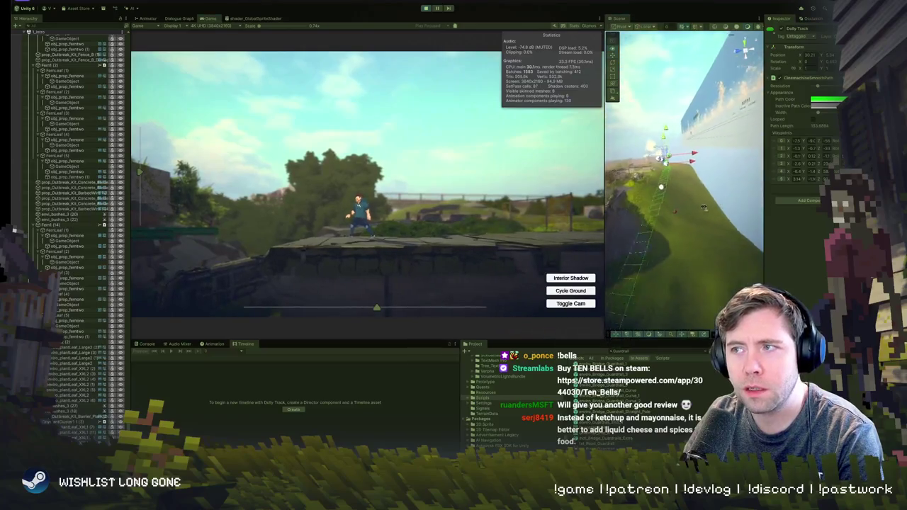
mouse_move(703, 207)
mouse_down()
mouse_move(678, 229)
mouse_move(694, 228)
mouse_move(651, 228)
mouse_up()
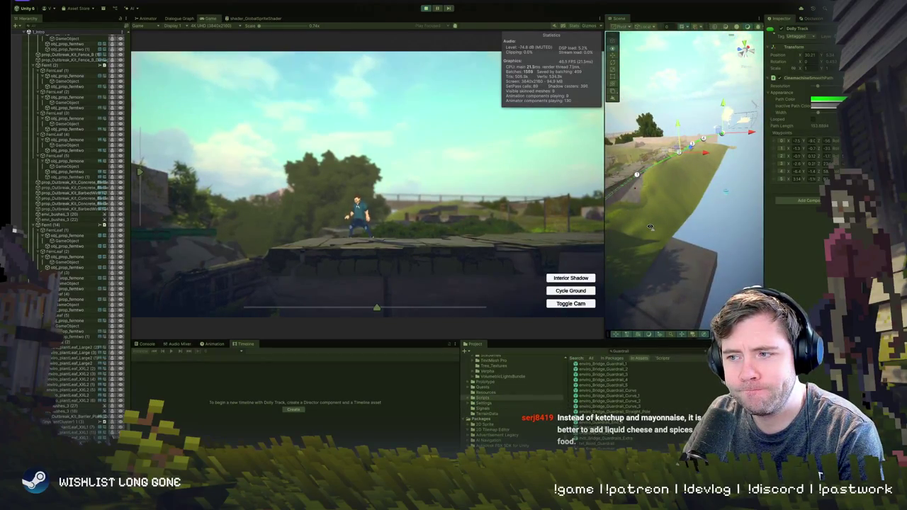
drag(650, 226, 656, 195)
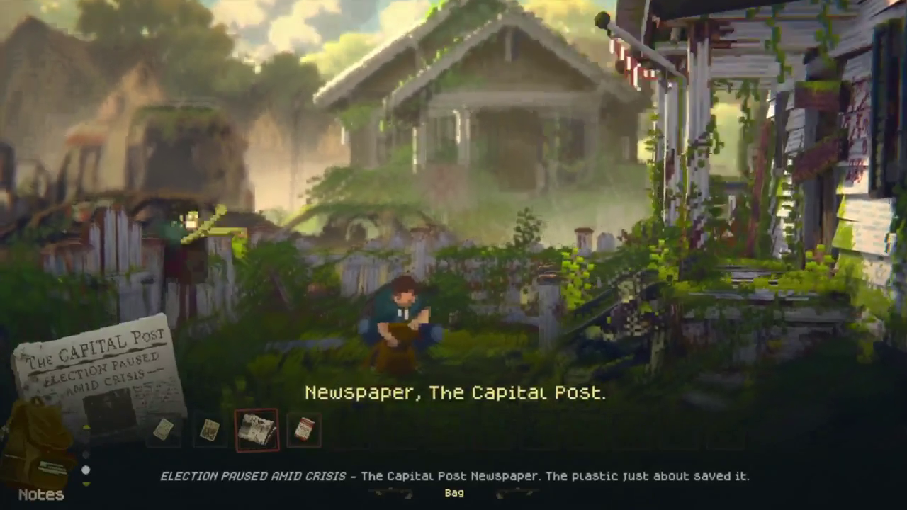
Switch the bag from the Capital Post note to Items to see the loaded pistol, then close it.
key(Up)
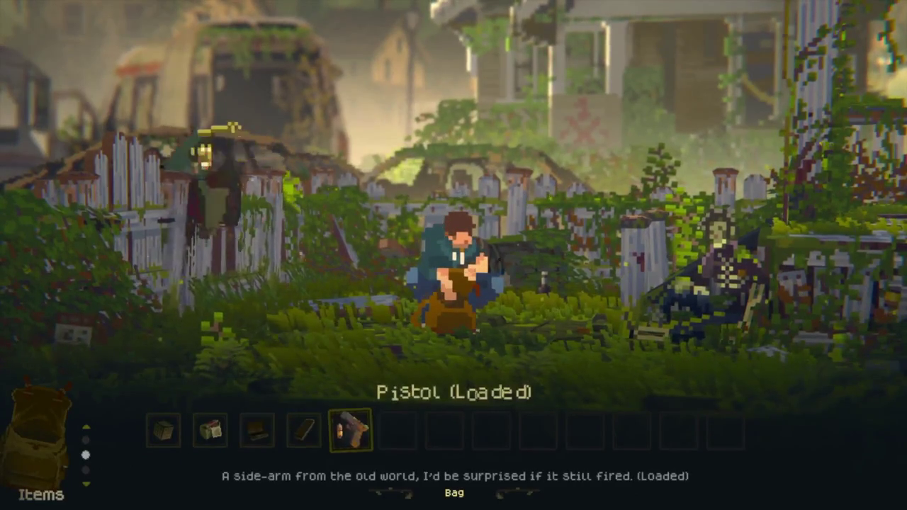
key(Escape)
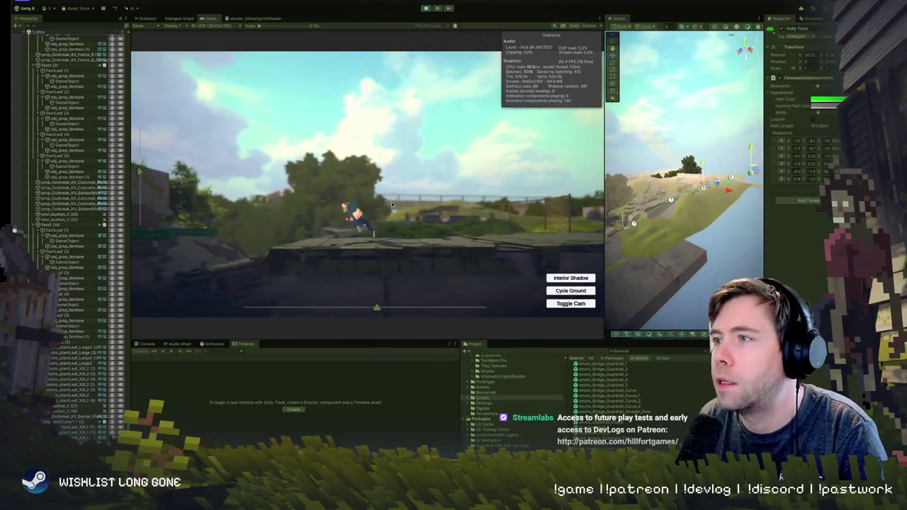
Run the character left and right to climb onto the ledge and along its top.
key(a)
key(d)
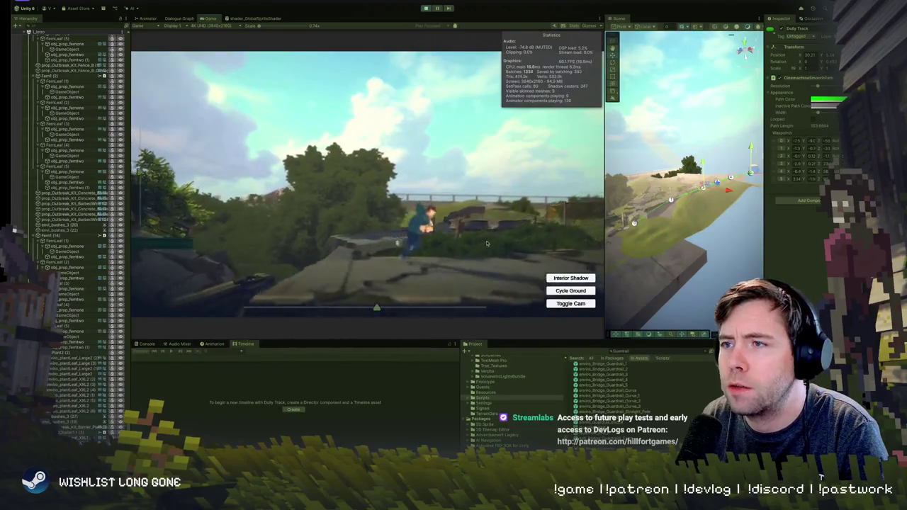
key(a)
Inspect Cube (2), Road_Fragments.008 and the Dolly Track, then select and frame CameraZone_IntroEnd (1).
mouse_move(681, 213)
mouse_down()
mouse_move(796, 233)
mouse_move(715, 162)
mouse_up()
mouse_move(701, 196)
mouse_down()
mouse_move(740, 161)
mouse_move(687, 44)
mouse_move(698, 121)
mouse_move(659, 205)
mouse_up()
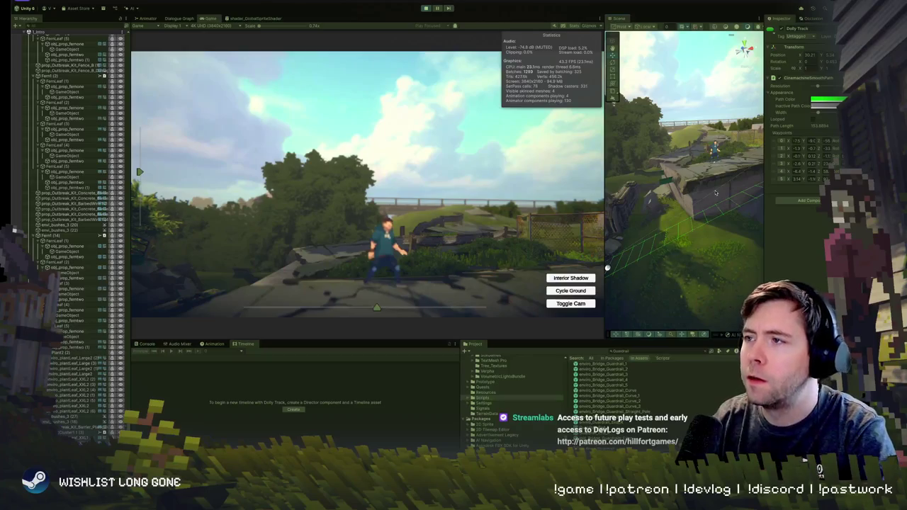
click(716, 192)
click(716, 192)
mouse_move(716, 192)
mouse_down()
mouse_move(725, 150)
mouse_move(712, 167)
mouse_up()
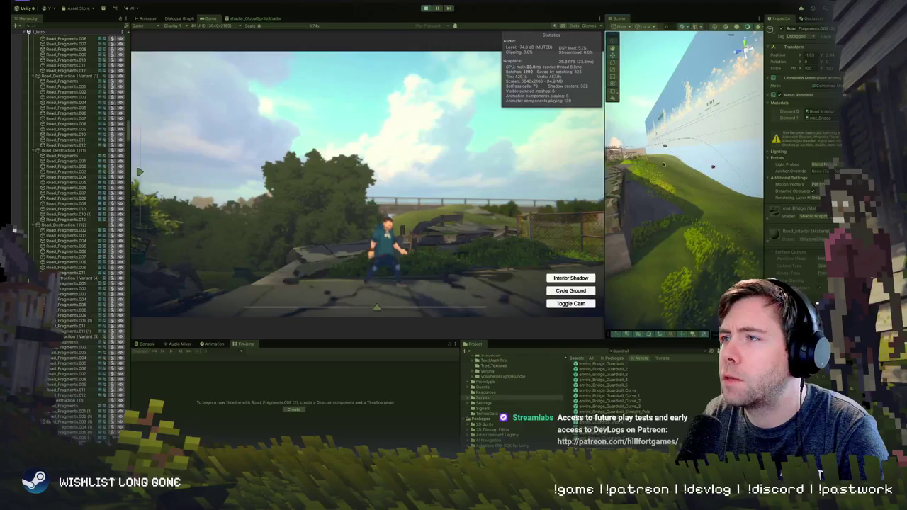
click(675, 283)
mouse_move(675, 283)
mouse_down()
mouse_move(639, 235)
mouse_move(663, 212)
mouse_move(630, 205)
mouse_up()
scroll(71, 141, up, 4)
double_click(72, 83)
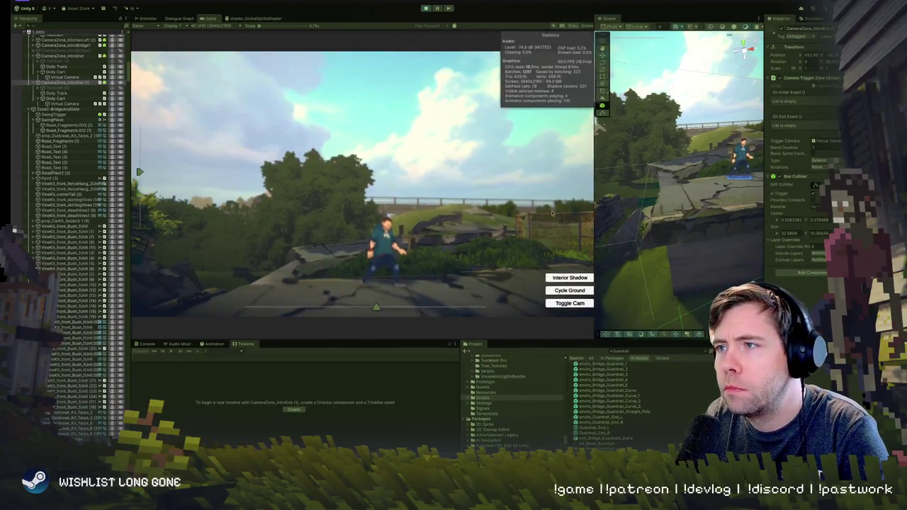
Narrow the Game view and fly the Scene view up over the broken bridge.
drag(604, 216, 327, 212)
drag(724, 169, 544, 157)
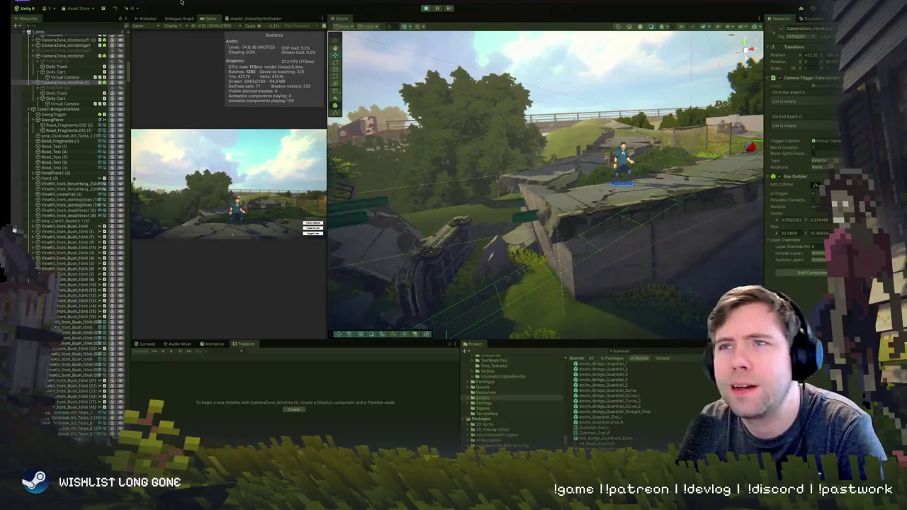
Exit play mode and locate the CameraTriggerZone script among the project scripts.
click(425, 8)
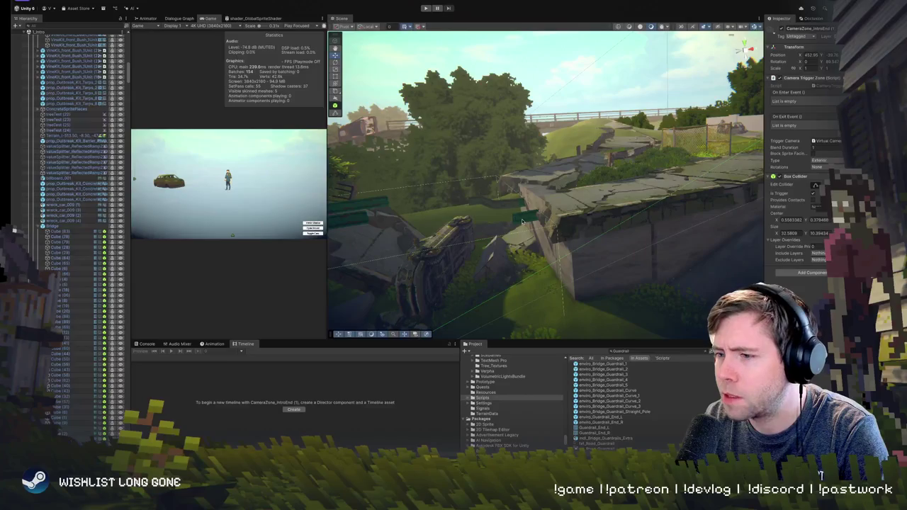
mouse_move(527, 201)
mouse_down()
mouse_move(609, 197)
mouse_move(578, 171)
mouse_up()
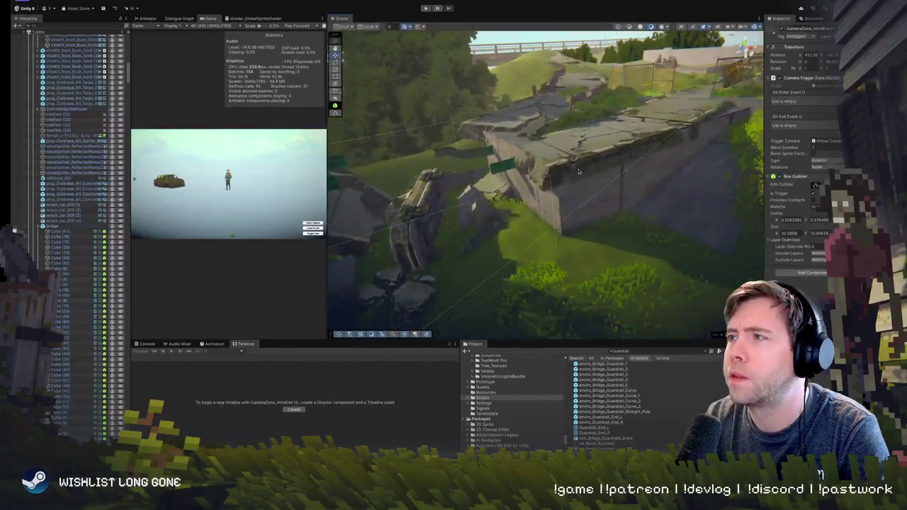
click(820, 89)
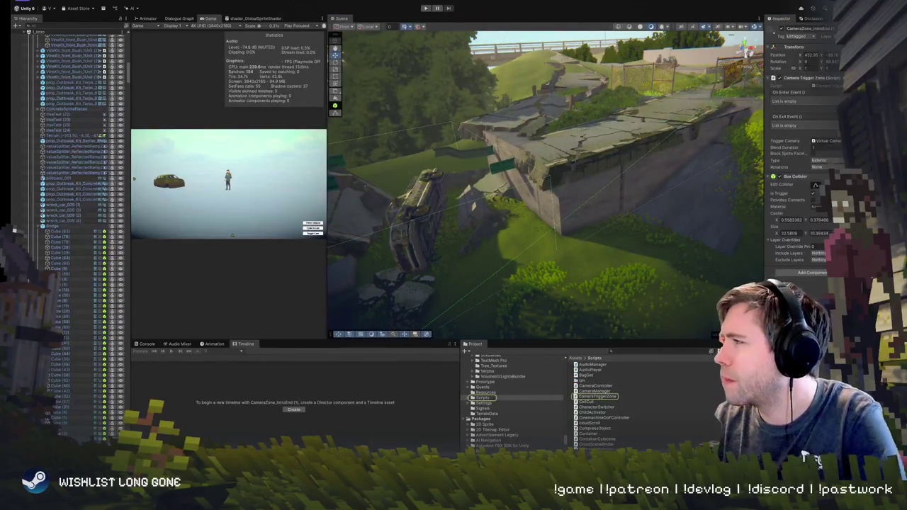
Open CameraTriggerZone in the code editor and widen the Scene view around the concrete wall.
double_click(821, 85)
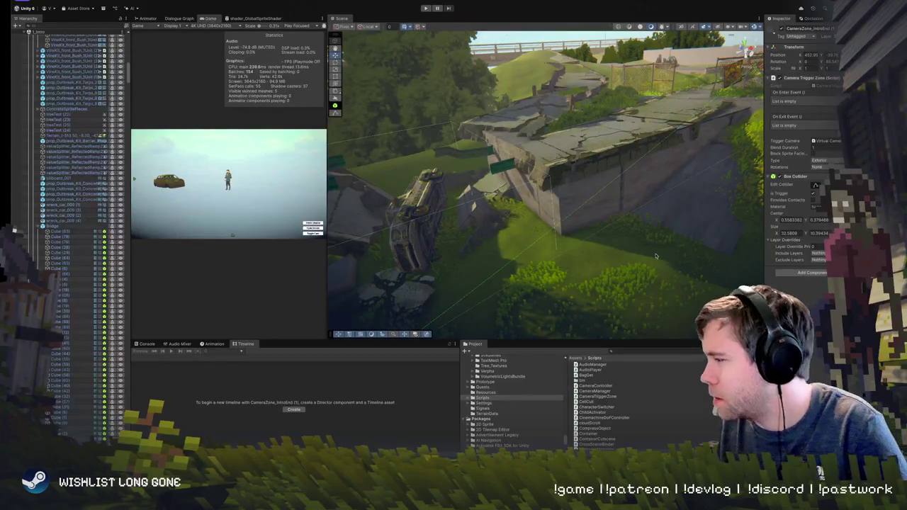
mouse_move(497, 157)
mouse_down()
mouse_move(415, 144)
mouse_move(434, 138)
mouse_up()
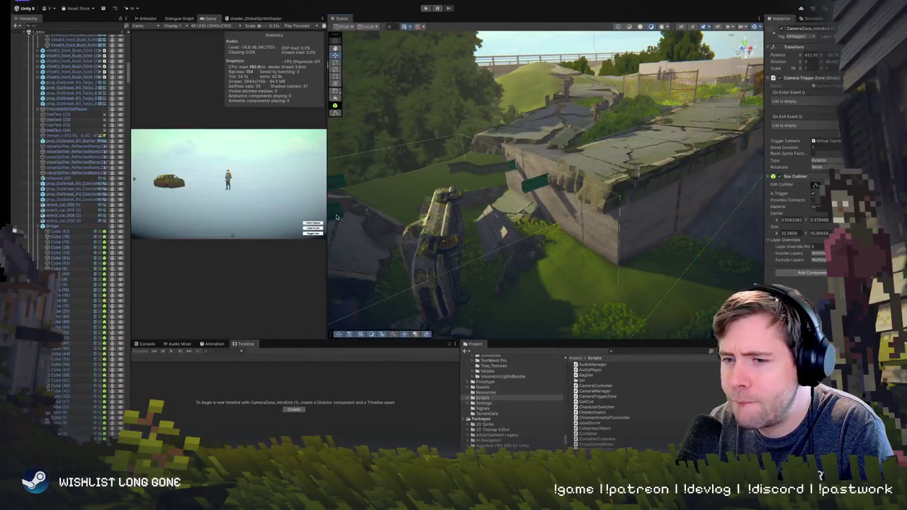
drag(326, 189, 242, 187)
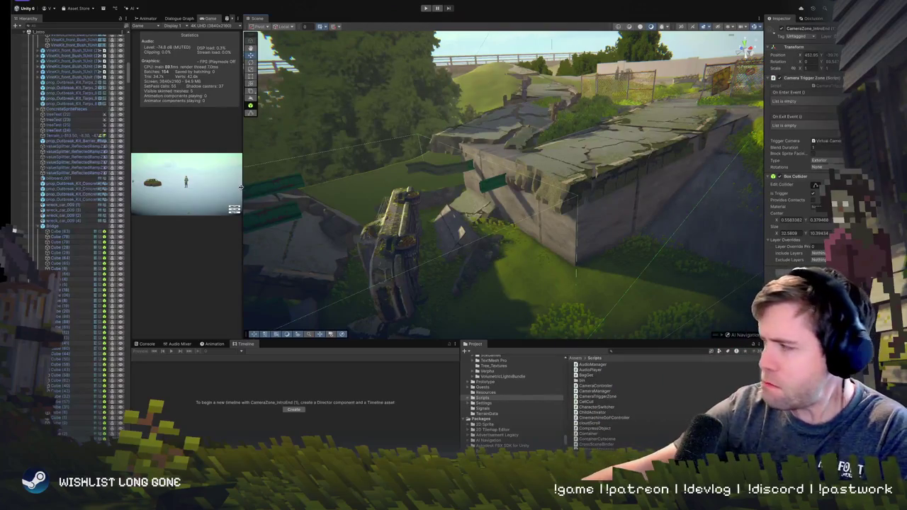
mouse_move(346, 201)
mouse_down()
mouse_move(321, 117)
mouse_move(537, 161)
mouse_up()
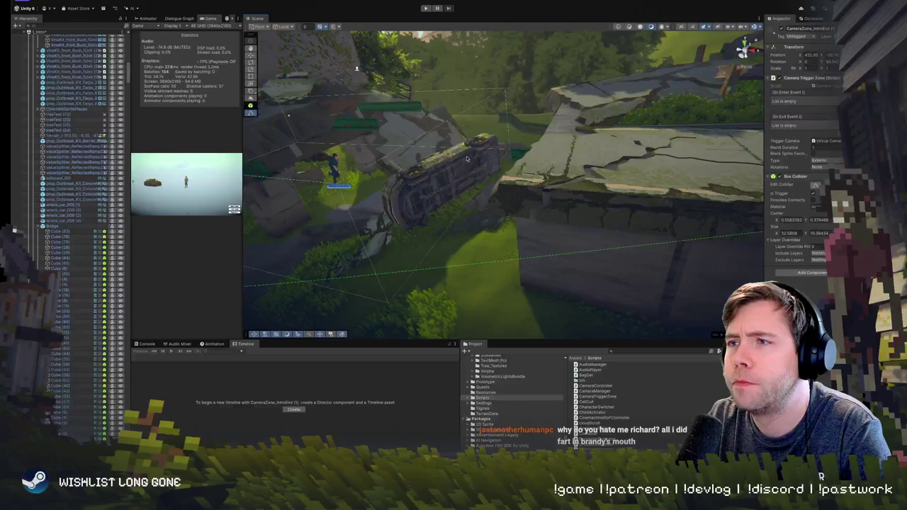
drag(472, 164, 527, 204)
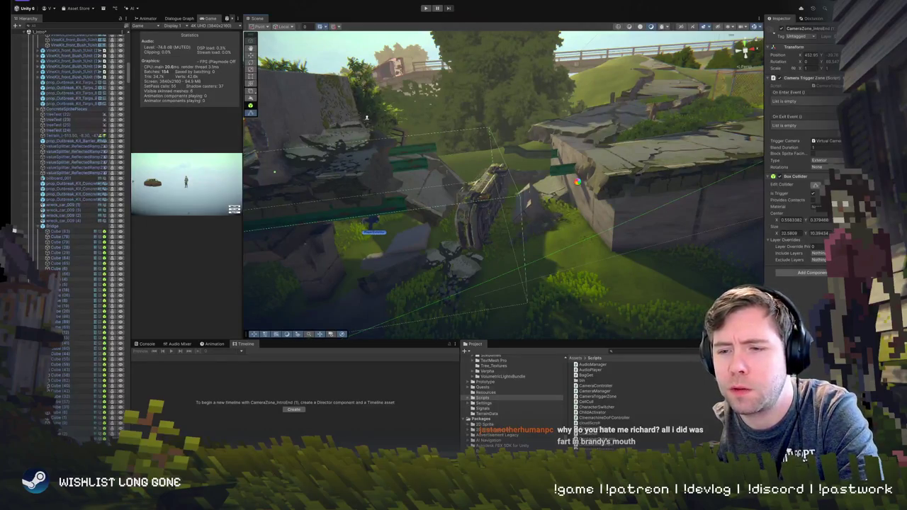
scroll(71, 213, up, 5)
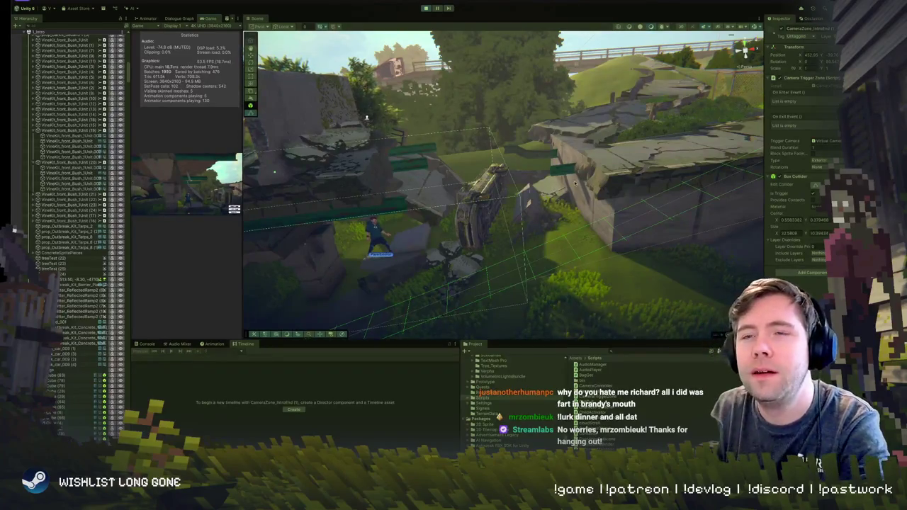
Shrink the Scene view to a narrow strip, then switch to the Steam store page.
drag(244, 195, 663, 198)
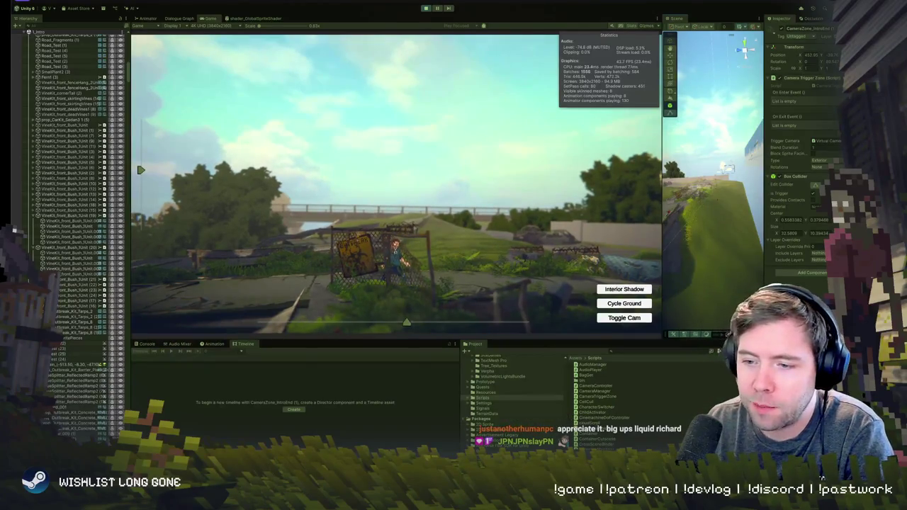
key(super+Tab)
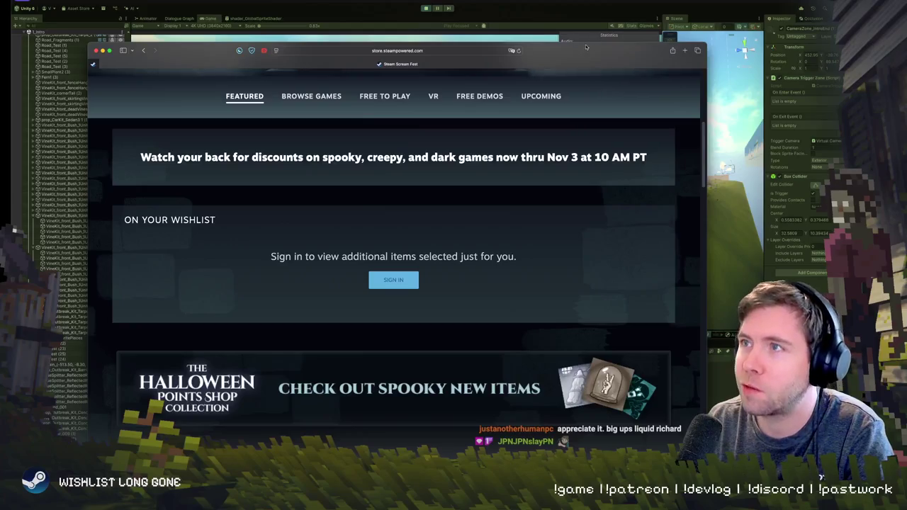
key(super+Tab)
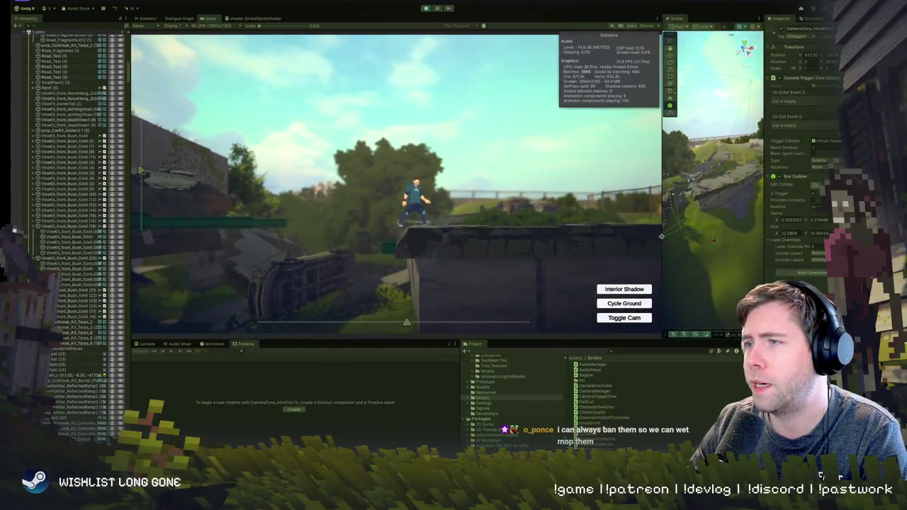
Narrow the Game view and inspect the terrain and Cube (2) collider below the grassy ledge.
drag(663, 248, 502, 244)
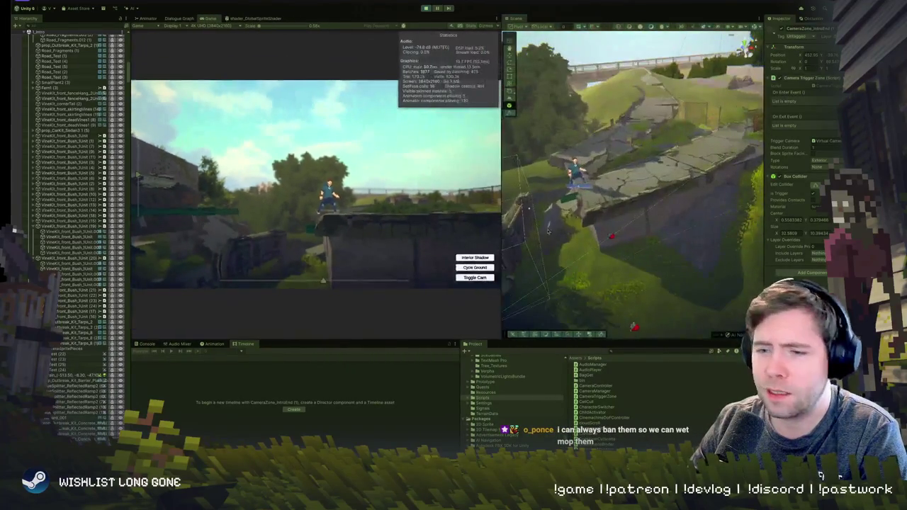
mouse_move(670, 214)
mouse_down()
mouse_move(732, 262)
mouse_move(581, 172)
mouse_up()
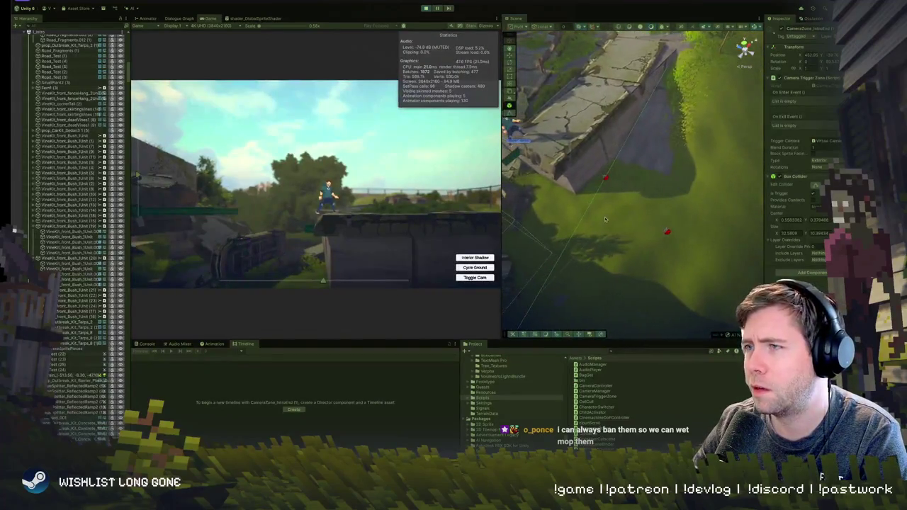
click(611, 172)
mouse_move(616, 187)
mouse_down()
mouse_move(536, 154)
mouse_move(617, 156)
mouse_up()
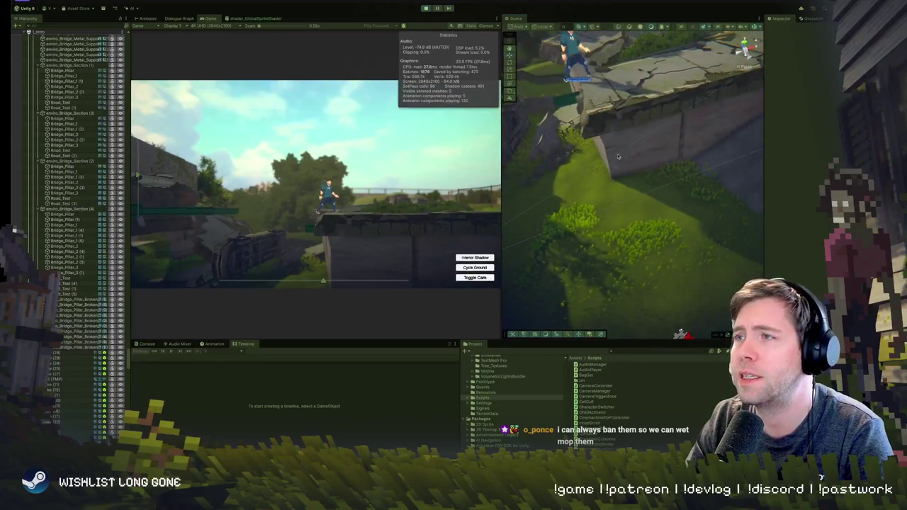
click(617, 156)
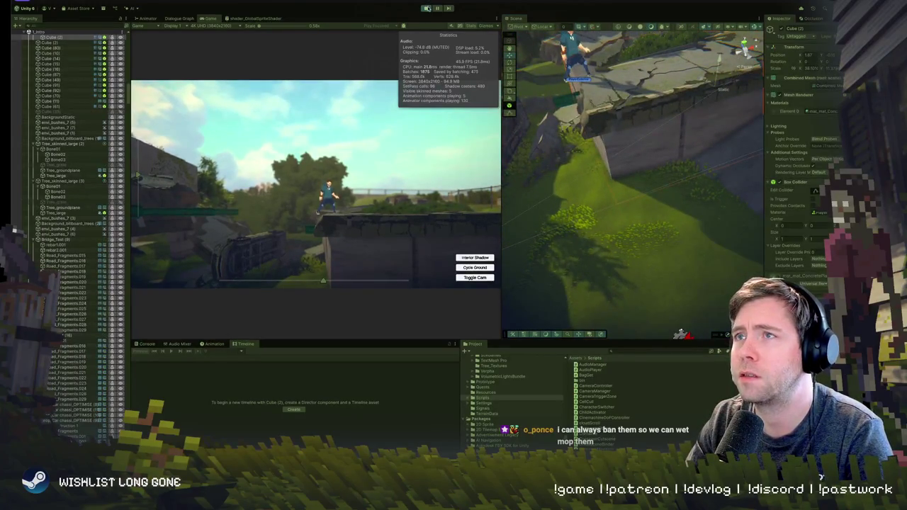
Exit play mode with Ctrl+P and select the Dolly Track.
key(ctrl+p)
mouse_move(700, 181)
mouse_down()
mouse_move(768, 110)
mouse_move(681, 163)
mouse_up()
click(673, 193)
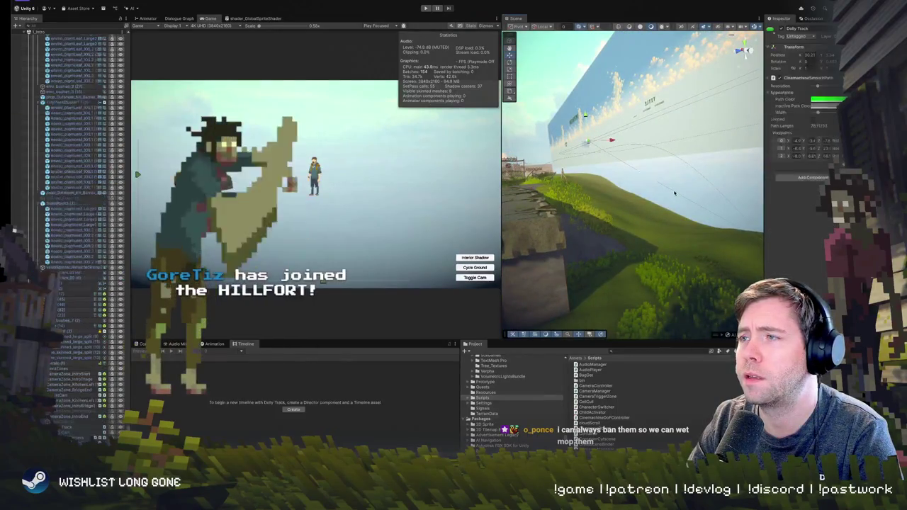
Frame the Dolly Track and select its bottom waypoint at road level.
key(f)
mouse_move(537, 244)
mouse_down()
mouse_move(493, 206)
mouse_move(494, 269)
mouse_move(691, 166)
mouse_move(680, 171)
mouse_move(736, 192)
mouse_move(549, 218)
mouse_up()
click(540, 219)
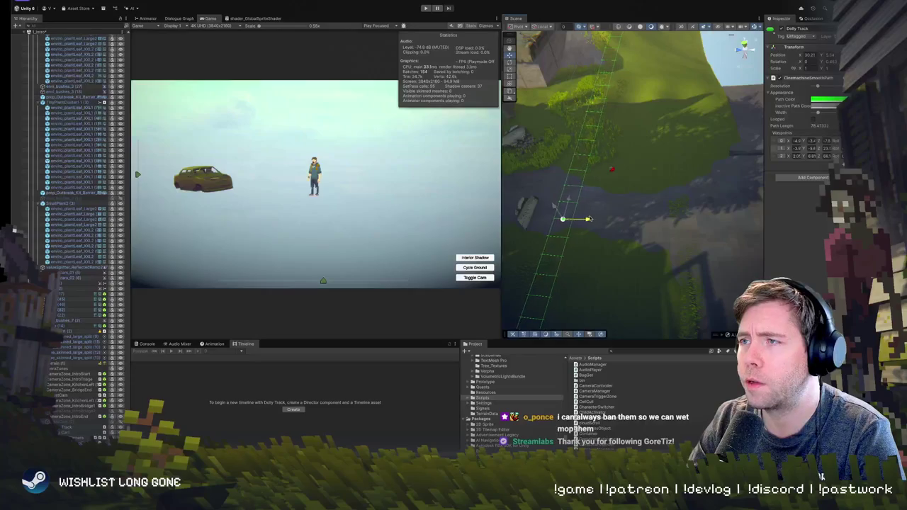
Shift the top Dolly Track waypoint further along X, then run the game to test the path.
mouse_move(564, 221)
mouse_down()
mouse_move(617, 63)
mouse_move(599, 57)
mouse_up()
click(611, 65)
key(f)
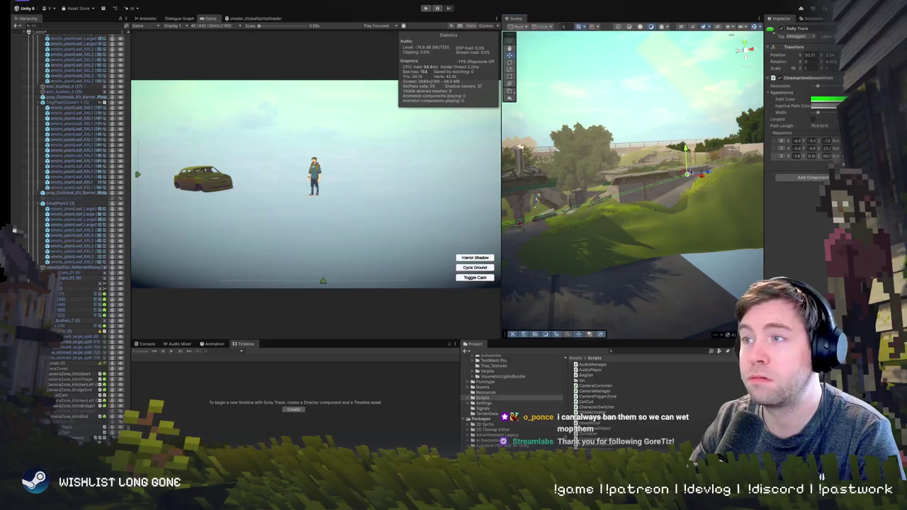
mouse_move(687, 171)
mouse_down()
mouse_move(675, 206)
mouse_move(655, 216)
mouse_move(674, 207)
mouse_up()
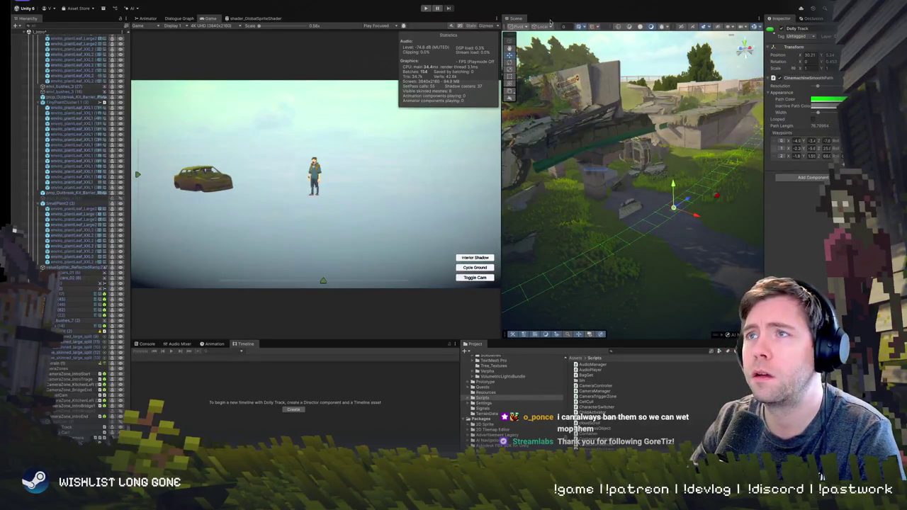
click(428, 8)
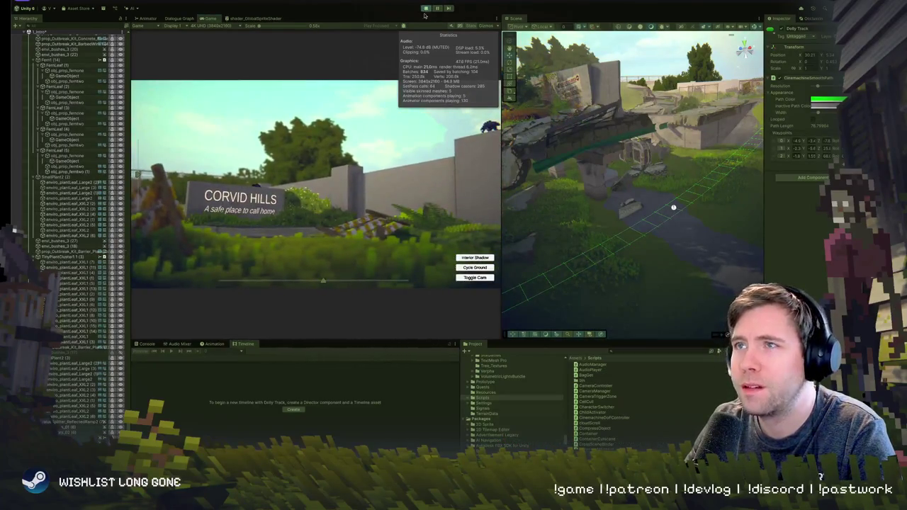
Stop the running game, enlarge the Game view past the Scene view, and play again.
click(425, 8)
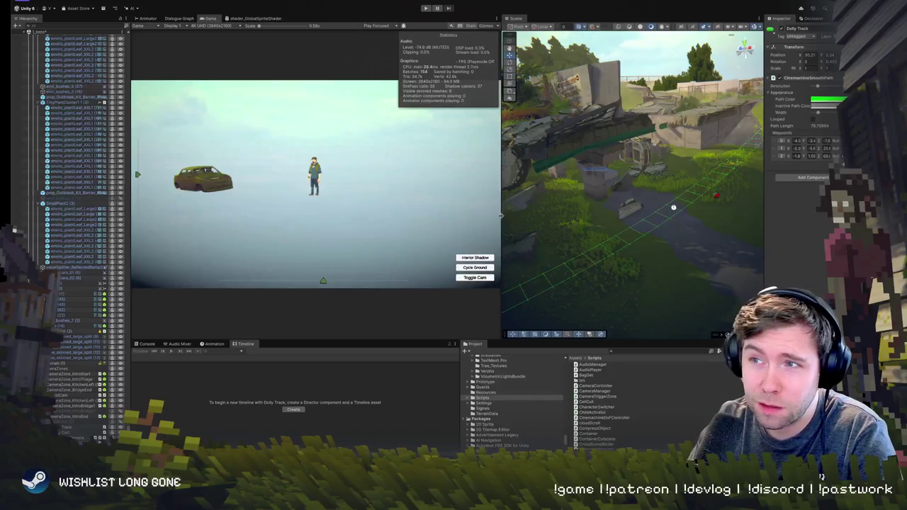
drag(501, 213, 730, 212)
click(426, 7)
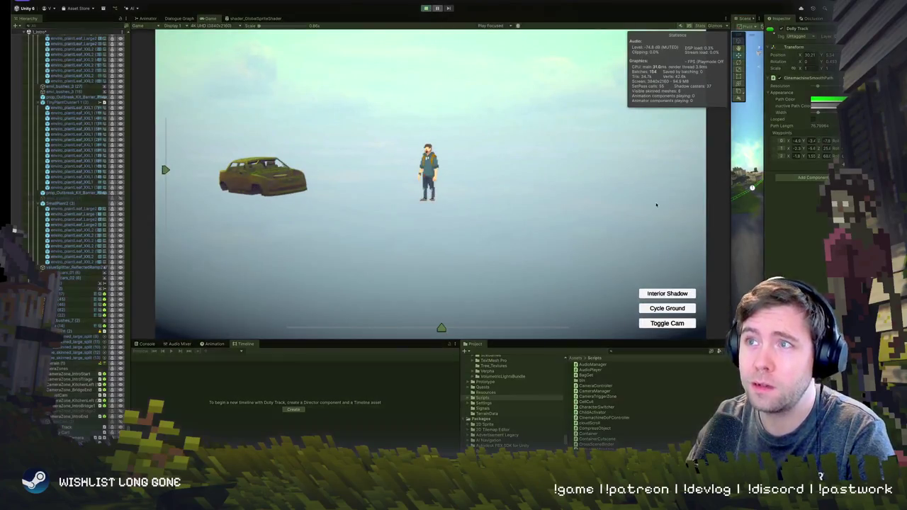
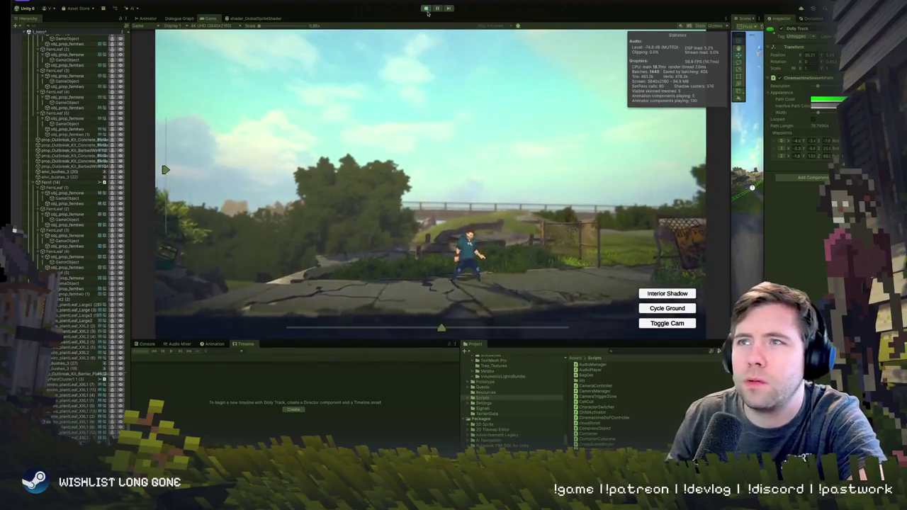
Stop the play test, widen the Scene view, and fly over the grassy slope to the dolly track.
key(ctrl+p)
drag(730, 186, 282, 185)
mouse_move(601, 134)
mouse_down()
mouse_move(551, 117)
mouse_move(520, 141)
mouse_move(418, 185)
mouse_move(471, 201)
mouse_move(467, 211)
mouse_up()
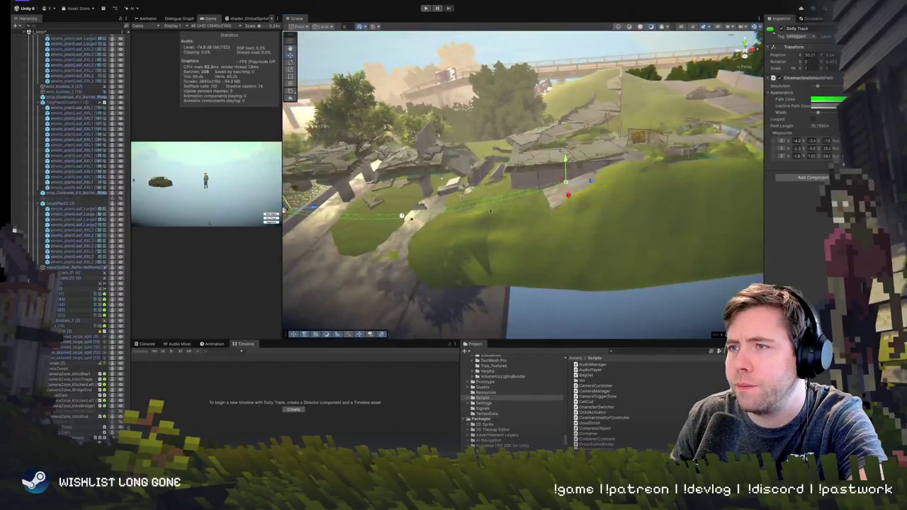
mouse_move(612, 175)
mouse_down()
mouse_move(534, 207)
mouse_move(577, 199)
mouse_up()
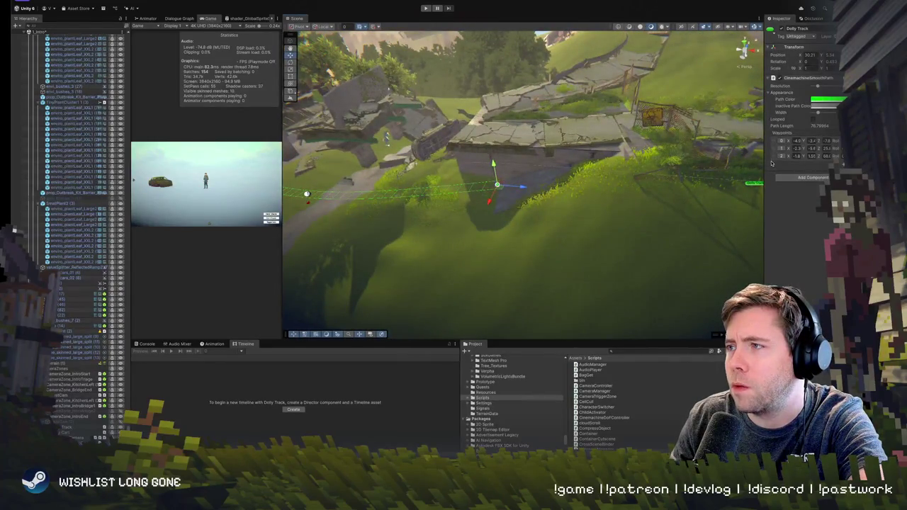
mouse_move(306, 193)
mouse_down()
mouse_move(737, 174)
mouse_move(594, 141)
mouse_up()
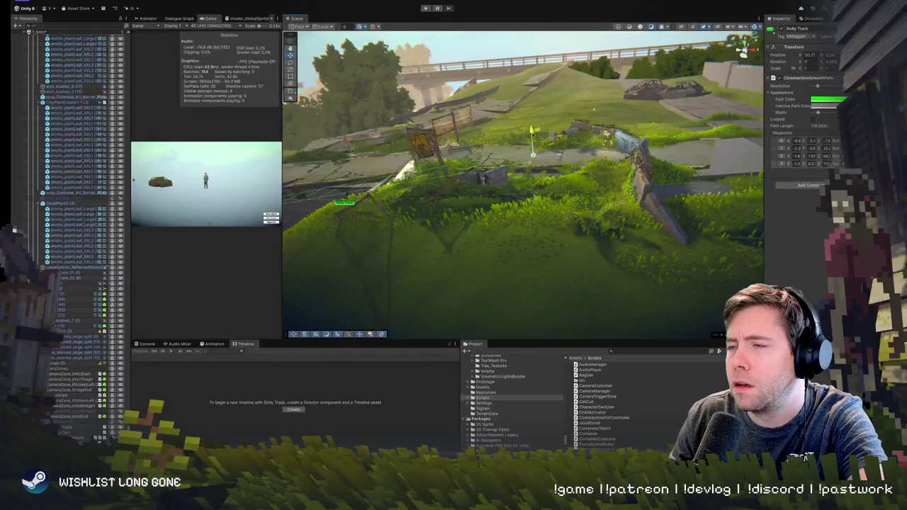
mouse_move(609, 181)
mouse_down()
mouse_move(556, 208)
mouse_move(551, 195)
mouse_up()
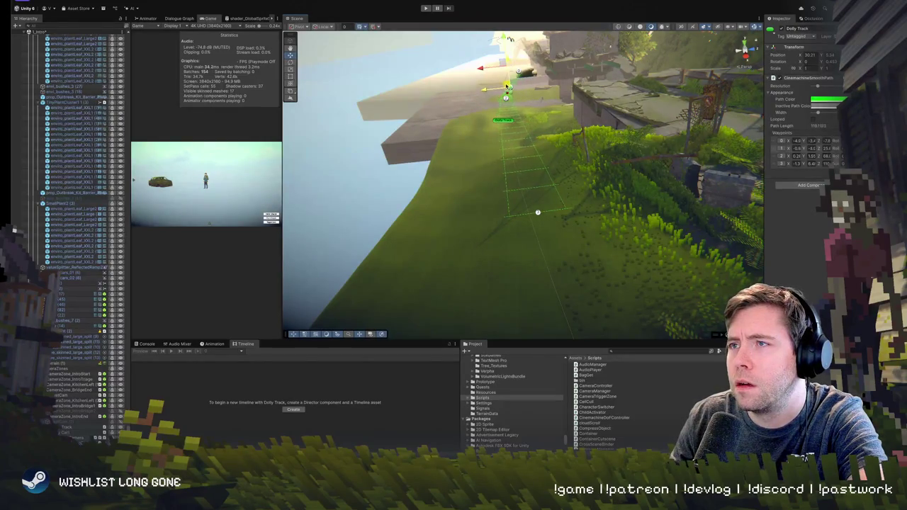
mouse_move(504, 80)
mouse_down()
mouse_move(679, 49)
mouse_move(673, 42)
mouse_move(649, 69)
mouse_move(713, 107)
mouse_up()
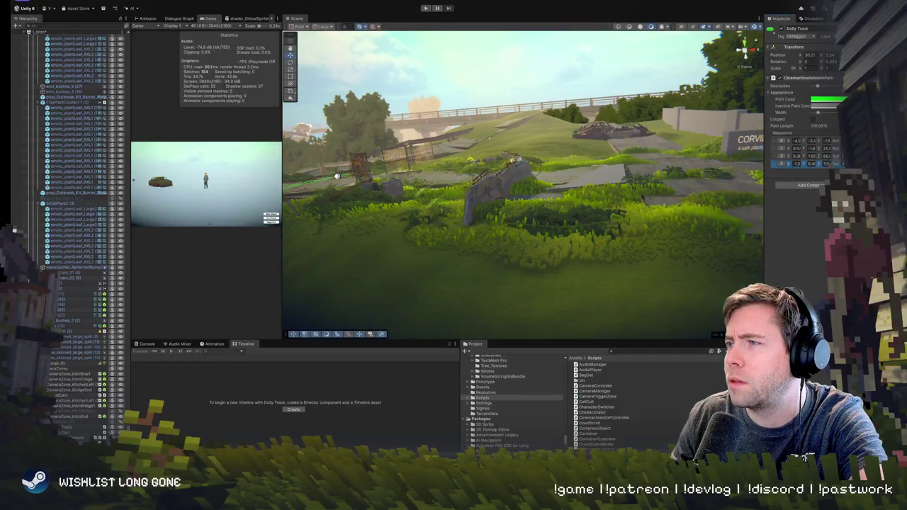
Add a fifth waypoint to the Dolly Track, then select CameraZone_IntroEnd near the CORVID HILLS sign.
click(835, 170)
mouse_move(577, 183)
mouse_down()
mouse_move(583, 197)
mouse_move(589, 159)
mouse_up()
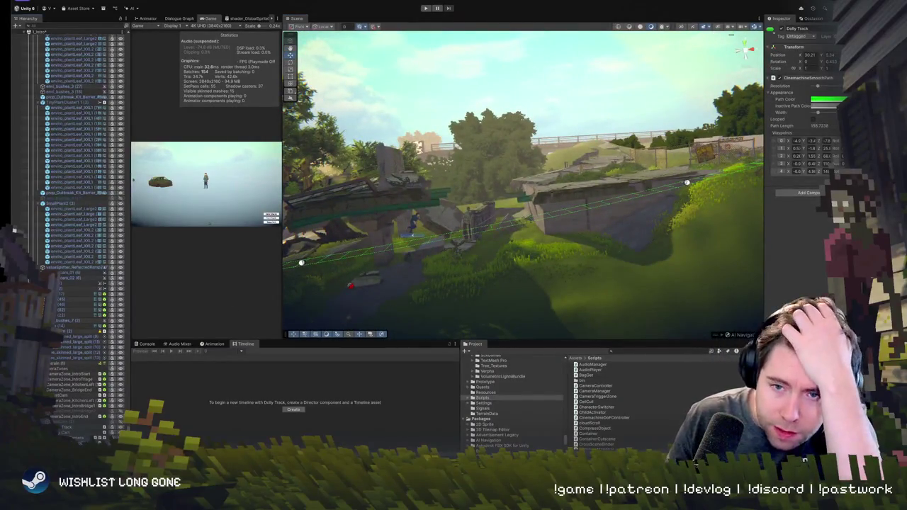
click(466, 202)
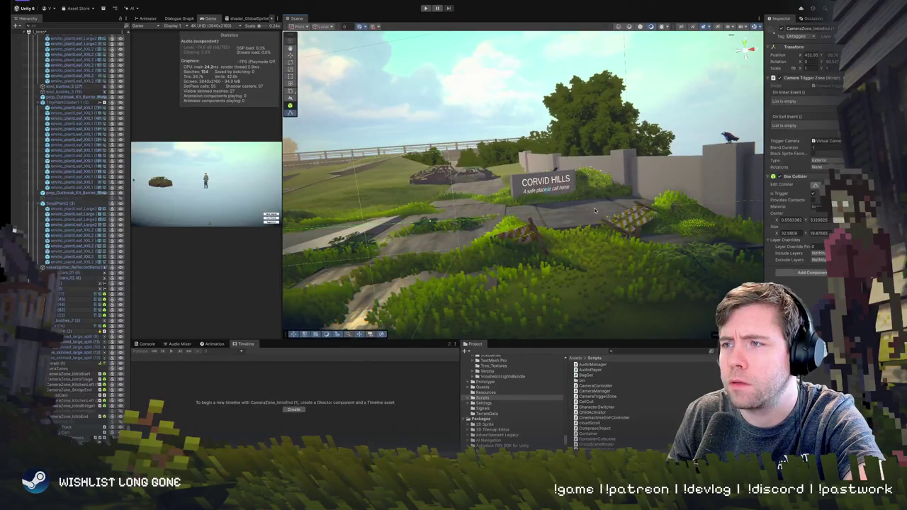
Select Cube (24) and the dolly track path, framing it in a wide view of the level.
click(595, 211)
click(595, 210)
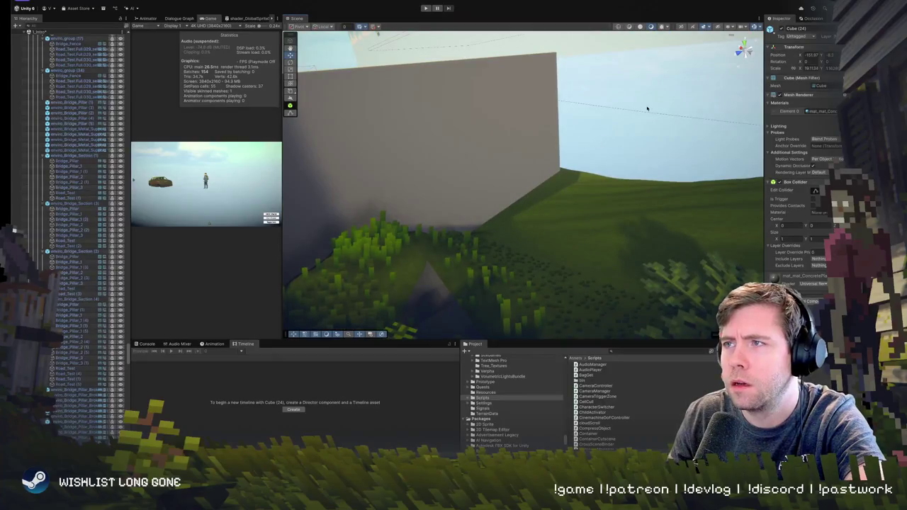
click(644, 112)
key(f)
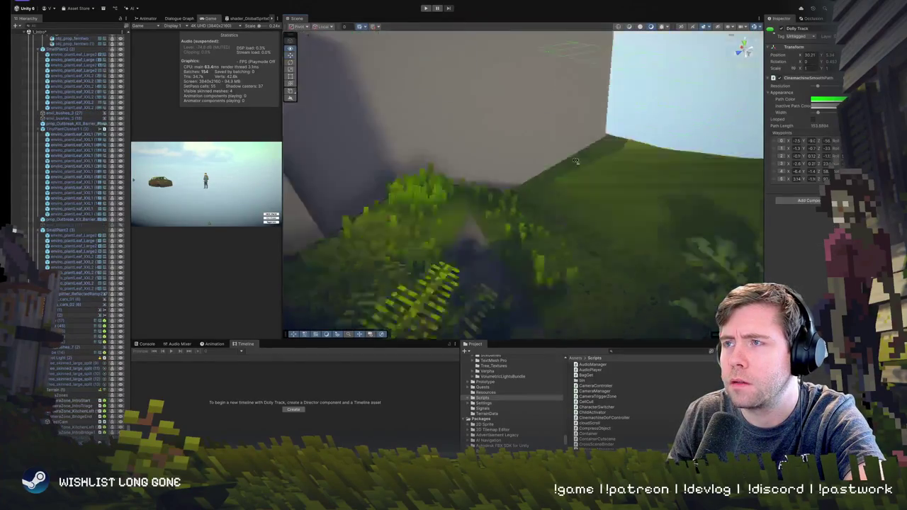
mouse_move(542, 168)
mouse_down()
mouse_move(356, 156)
mouse_move(357, 107)
mouse_up()
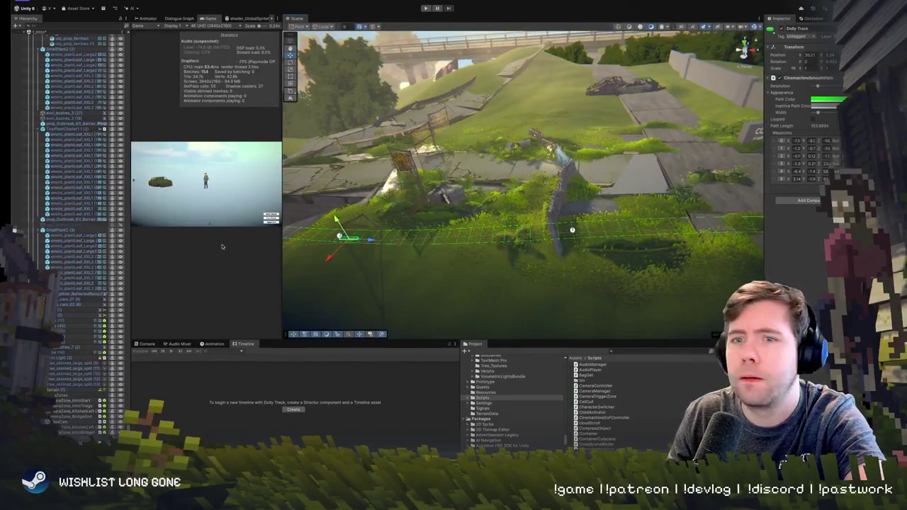
Reselect CameraZone_IntroEnd, face the bridge and ruins, and start a play test.
click(656, 149)
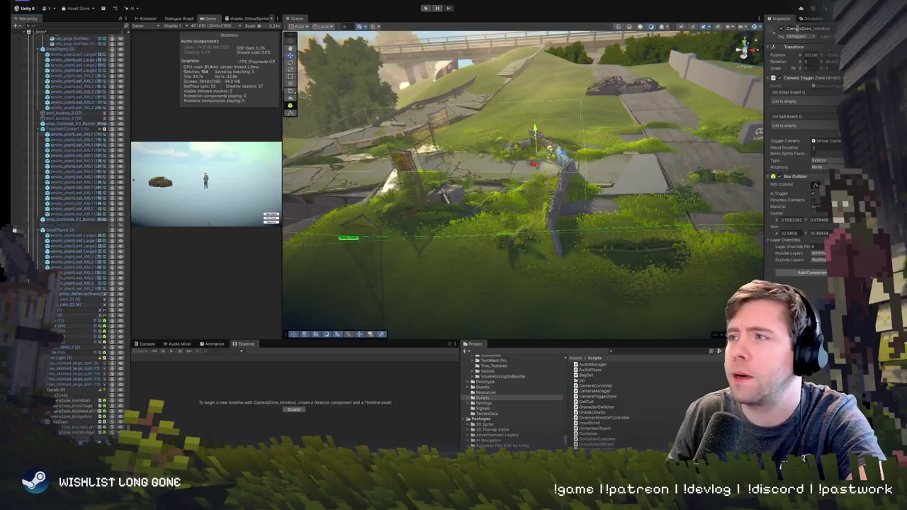
drag(459, 148, 447, 118)
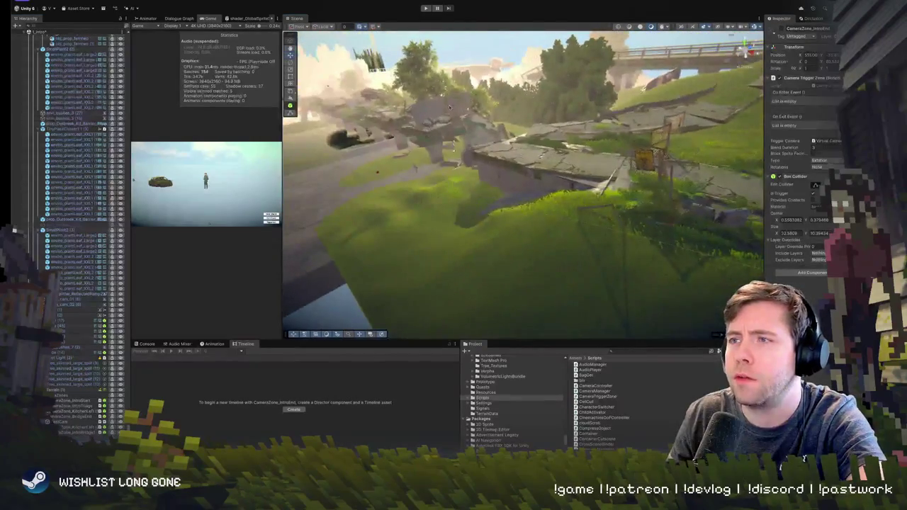
click(424, 7)
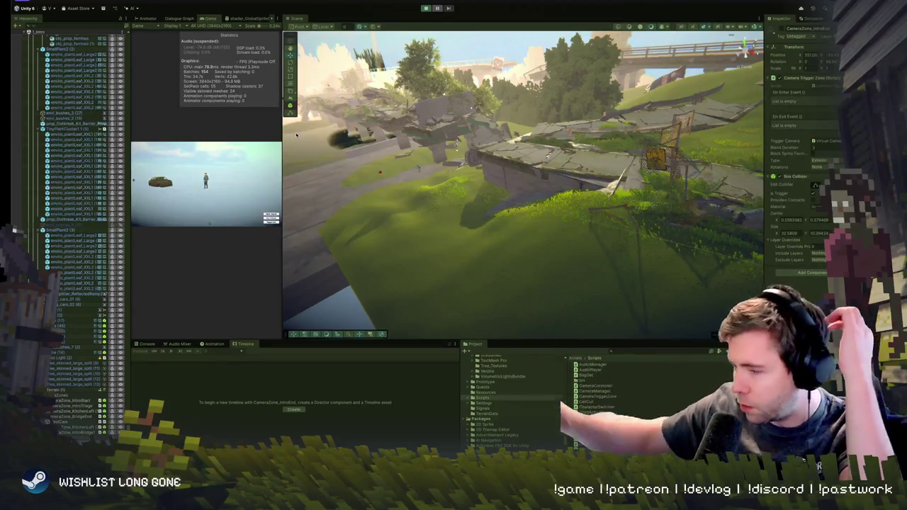
Play-test the intro area in an enlarged Game view, then widen the Scene and fly toward the bridges.
scroll(71, 142, up, 5)
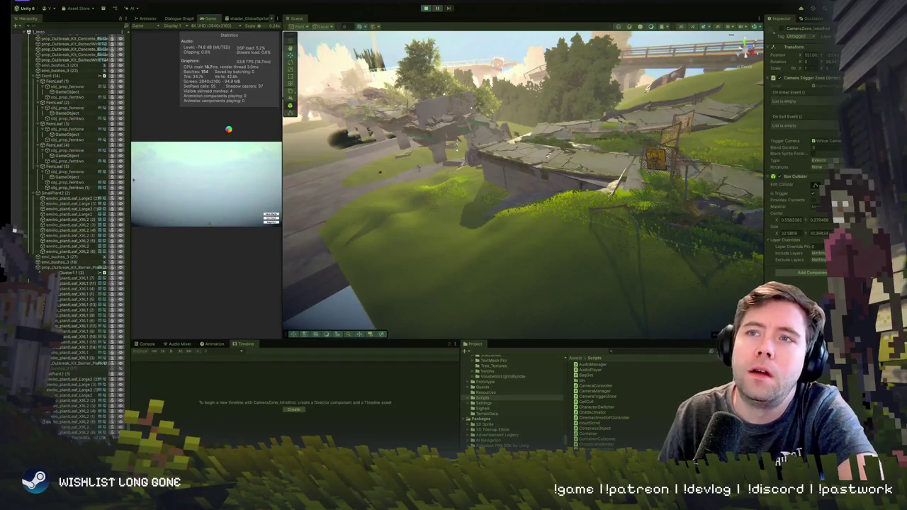
drag(282, 148, 736, 200)
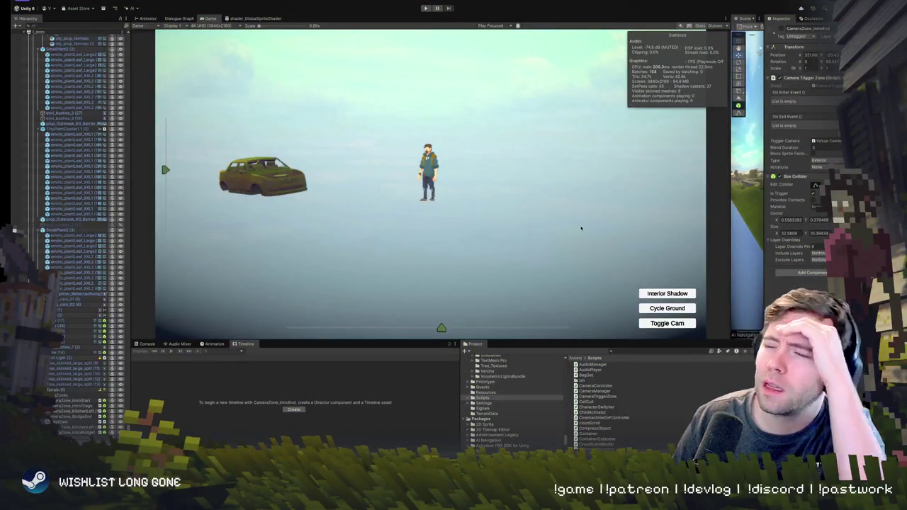
drag(730, 206, 245, 206)
mouse_move(512, 148)
mouse_down()
mouse_move(578, 153)
mouse_move(598, 138)
mouse_move(591, 142)
mouse_up()
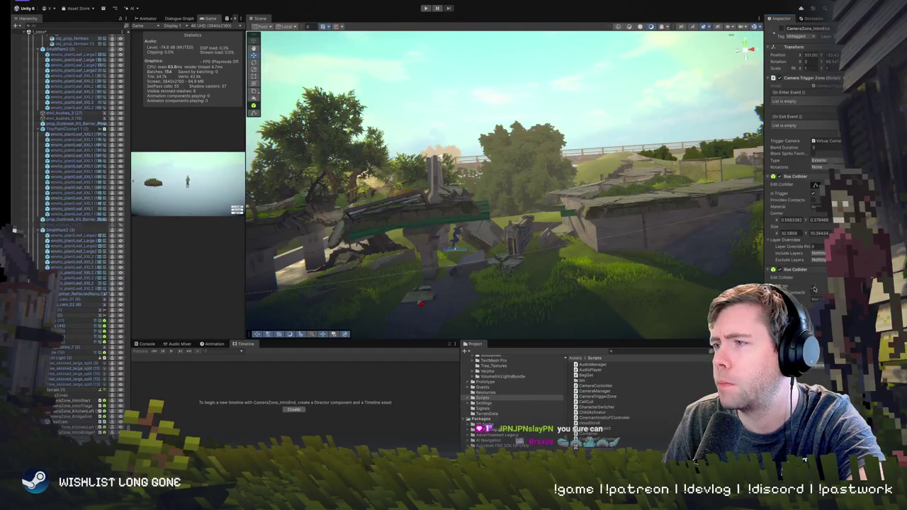
Survey the riverbank, ruined wall, bridge and grassy slope, then select the ExteriorGameView camera.
drag(541, 231, 496, 241)
mouse_move(380, 260)
mouse_down()
mouse_move(524, 182)
mouse_move(489, 241)
mouse_up()
drag(565, 256, 545, 258)
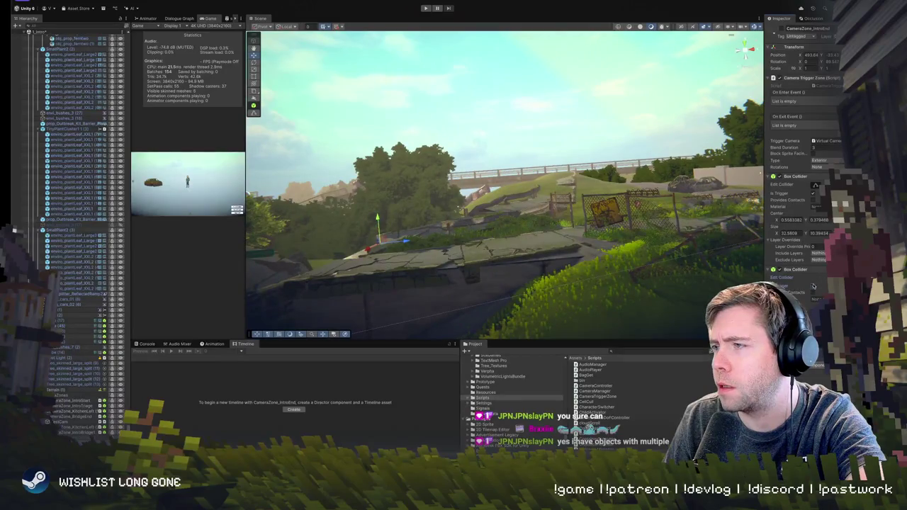
mouse_move(508, 259)
mouse_down()
mouse_move(502, 279)
mouse_move(563, 275)
mouse_up()
drag(561, 236, 601, 196)
drag(687, 202, 725, 182)
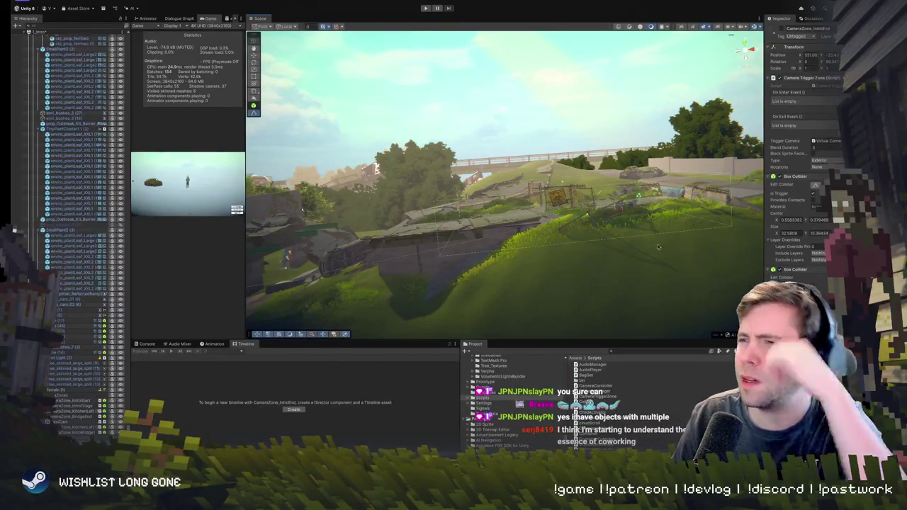
mouse_move(634, 210)
mouse_down()
mouse_move(640, 182)
mouse_move(262, 323)
mouse_up()
drag(532, 255, 494, 211)
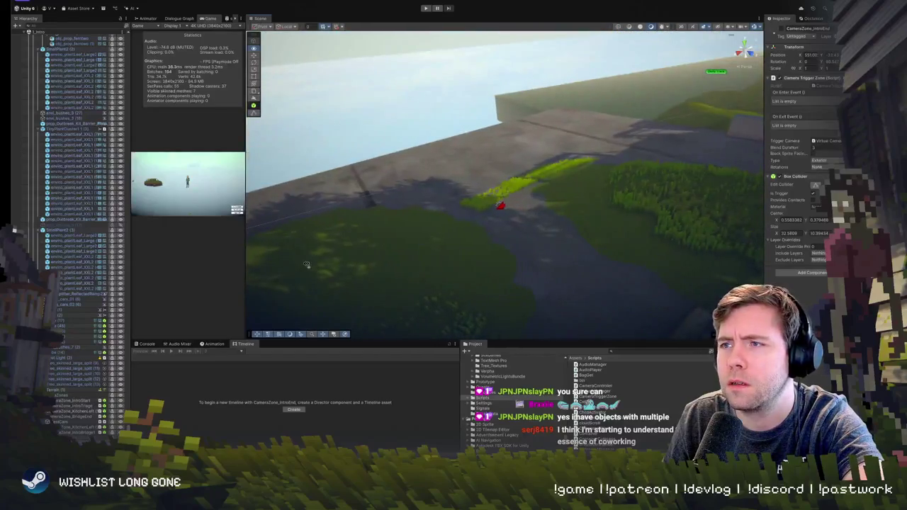
click(500, 208)
Frame the ExteriorGameView camera, then select and frame Terrain_Platforming for a wide terrain view.
key(f)
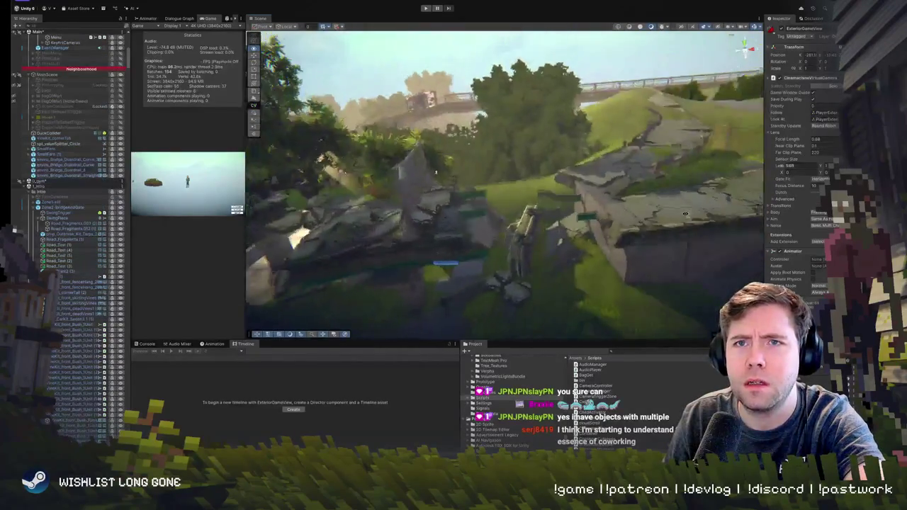
scroll(76, 334, down, 5)
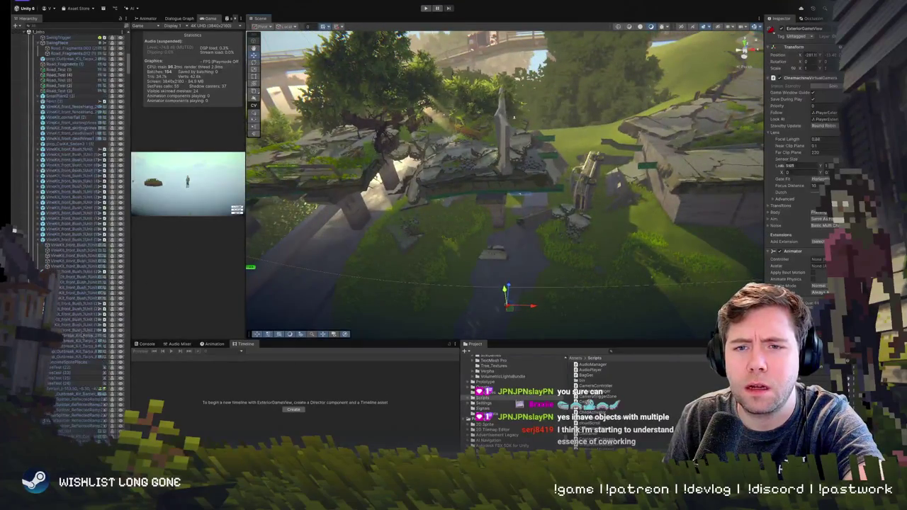
click(450, 287)
key(f)
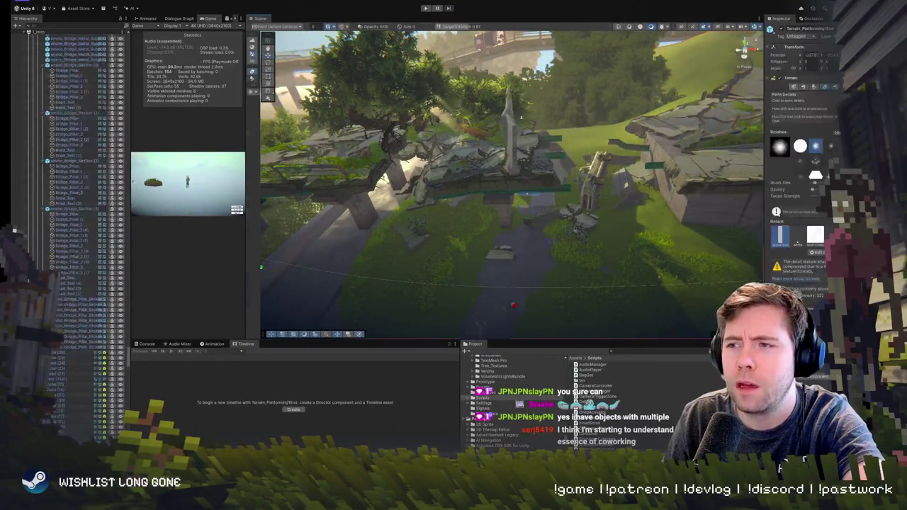
mouse_move(323, 234)
mouse_down()
mouse_move(391, 127)
mouse_move(345, 122)
mouse_up()
Check a bridge pillar and the Dolly Track's waypoints, then select the CameraZone_IntroEnd trigger zone.
click(489, 122)
click(378, 105)
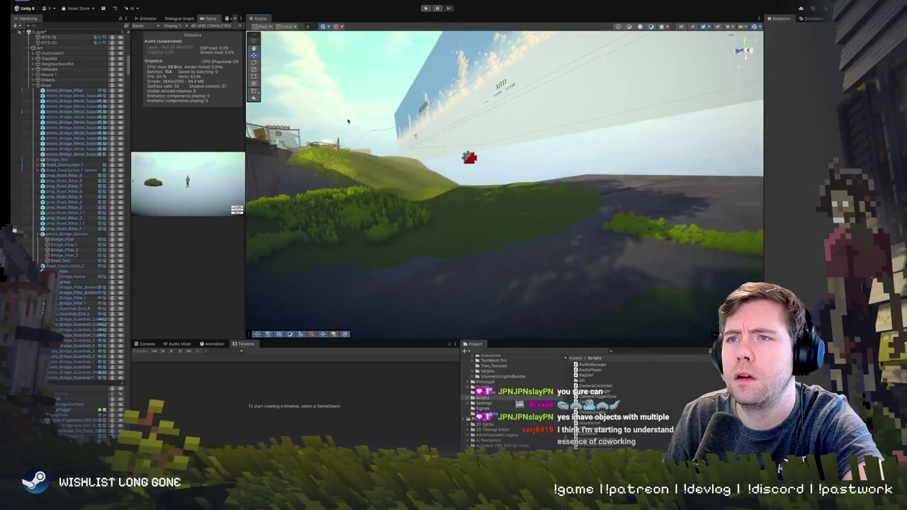
click(384, 132)
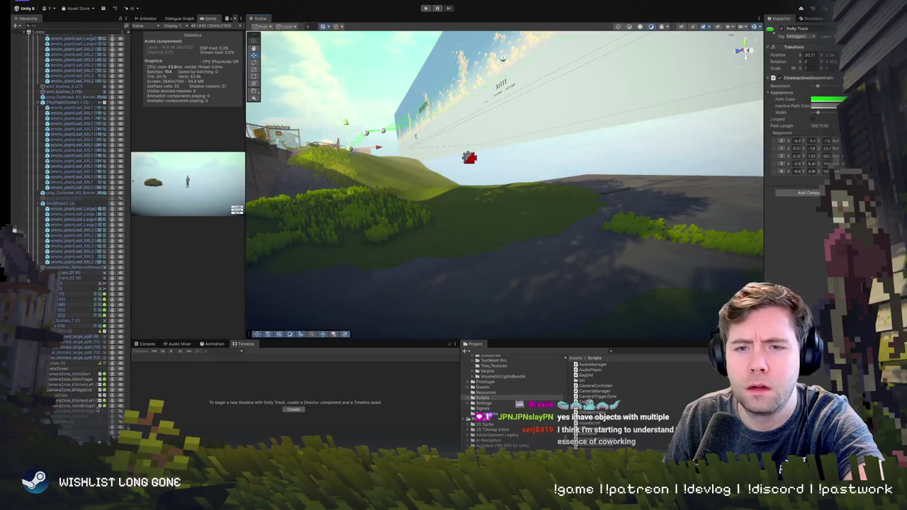
click(533, 207)
scroll(425, 332, down, 10)
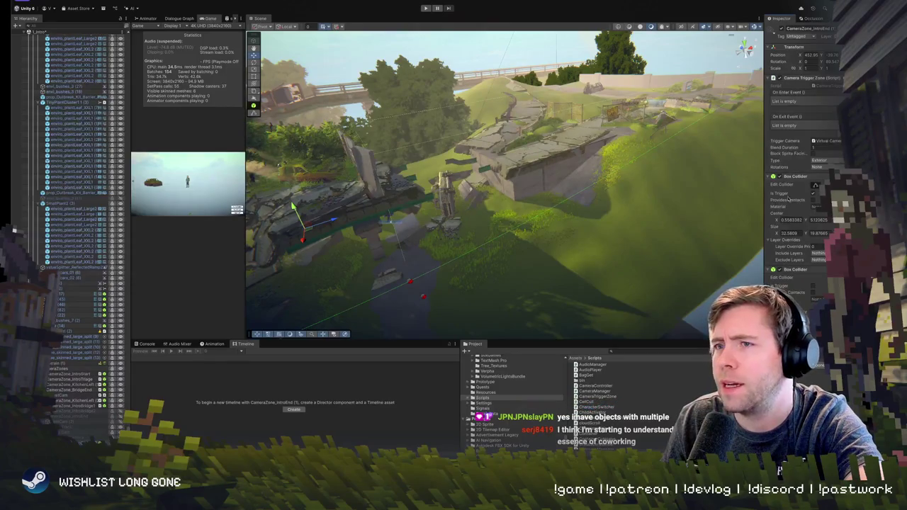
Frame the IntroEnd zone, enable Edit Collider, and orbit around its collider box by the ruins.
key(f)
mouse_move(453, 213)
mouse_down()
mouse_move(472, 244)
mouse_move(489, 247)
mouse_up()
click(815, 186)
mouse_move(567, 227)
mouse_down()
mouse_move(594, 238)
mouse_move(483, 209)
mouse_up()
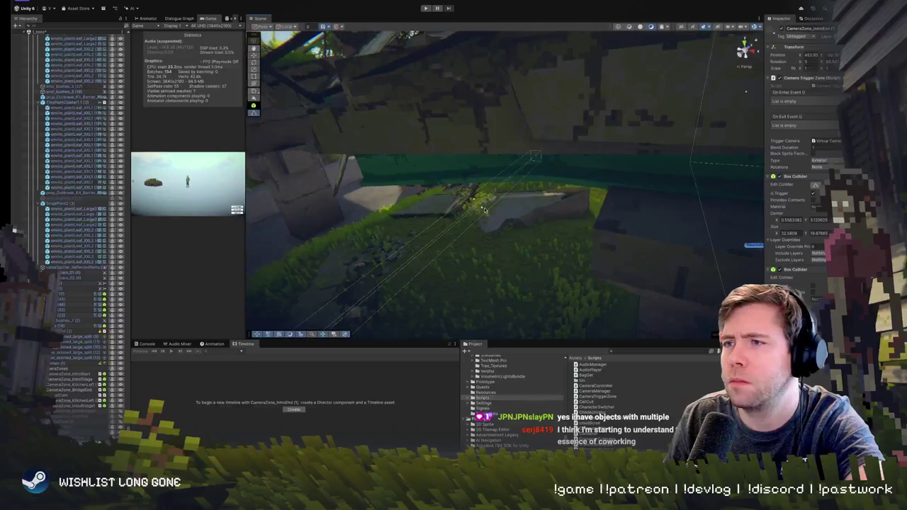
scroll(503, 221, down, 10)
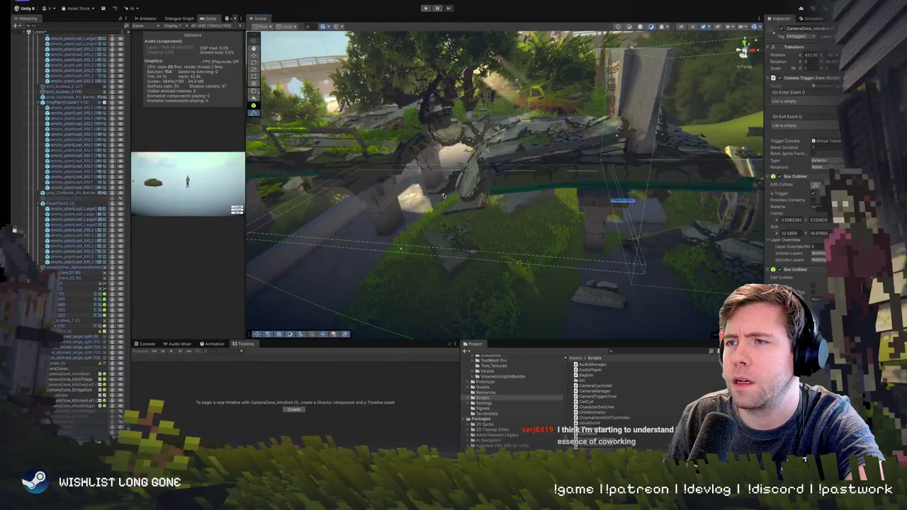
mouse_move(442, 167)
mouse_down()
mouse_move(510, 268)
mouse_move(408, 224)
mouse_up()
mouse_move(468, 285)
mouse_down()
mouse_move(489, 213)
mouse_move(515, 224)
mouse_move(489, 220)
mouse_up()
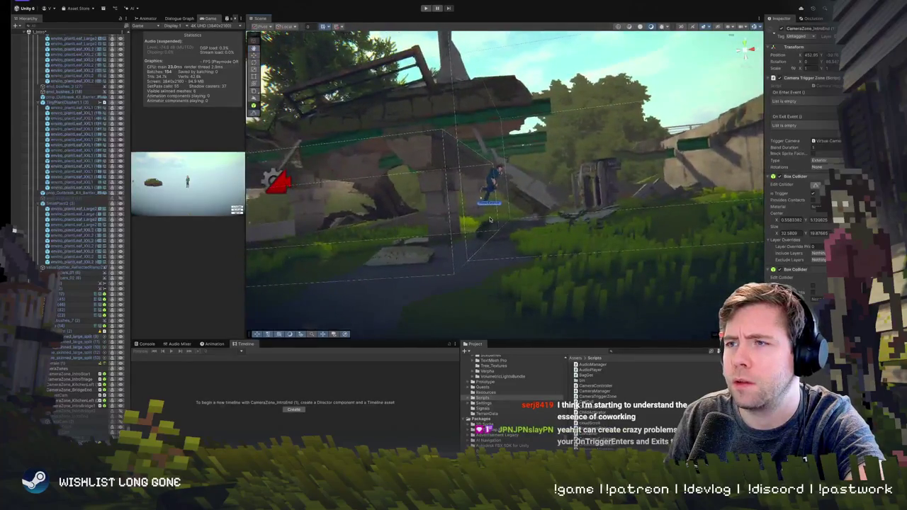
mouse_move(536, 202)
mouse_down()
mouse_move(683, 229)
mouse_move(436, 228)
mouse_move(560, 230)
mouse_up()
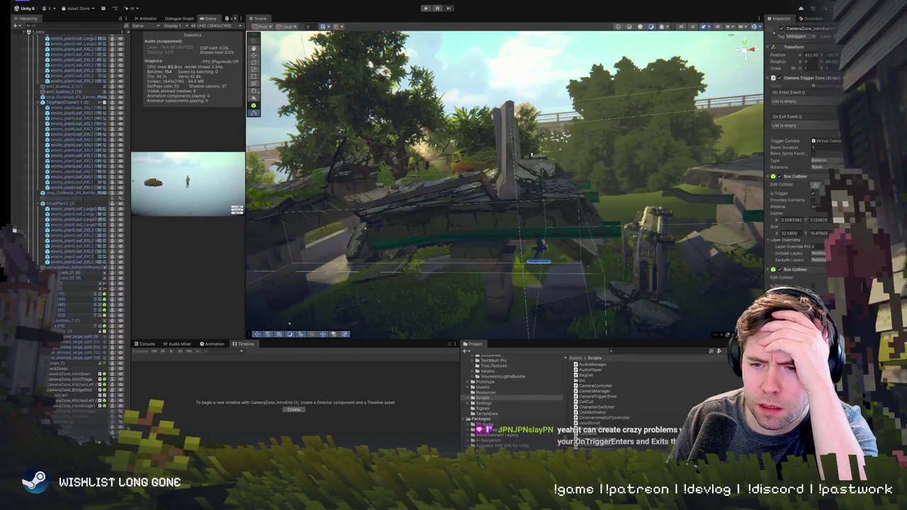
Start Play mode to test the zone and widen the Scene view beside the game.
key(ctrl+p)
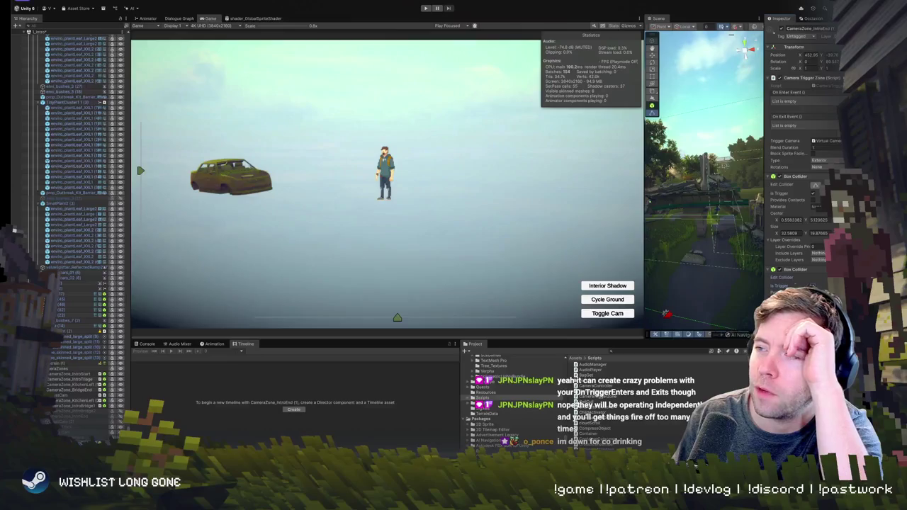
click(426, 8)
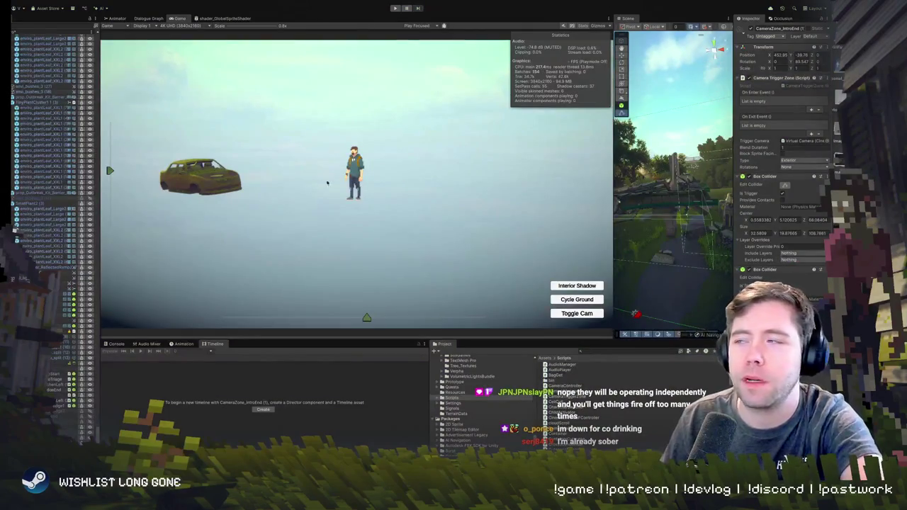
drag(613, 218, 158, 218)
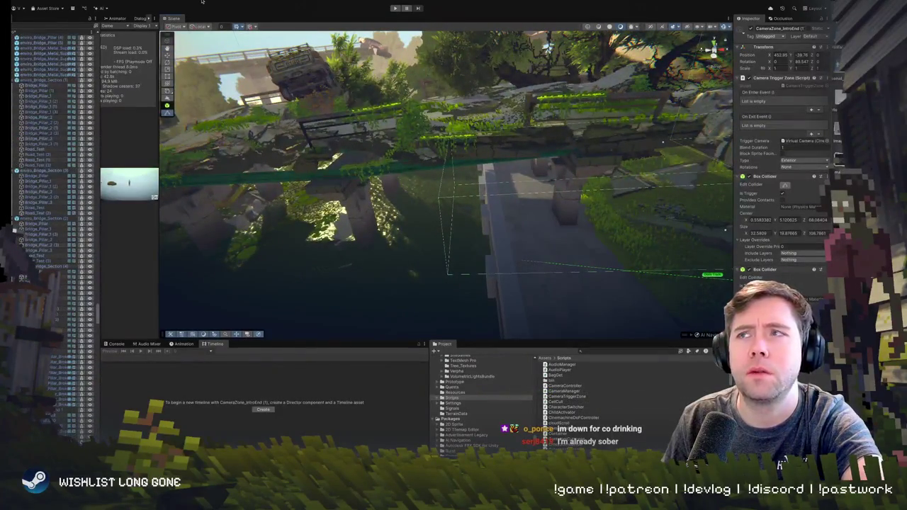
Unload one of the loaded scenes from the Hierarchy.
scroll(50, 252, up, 15)
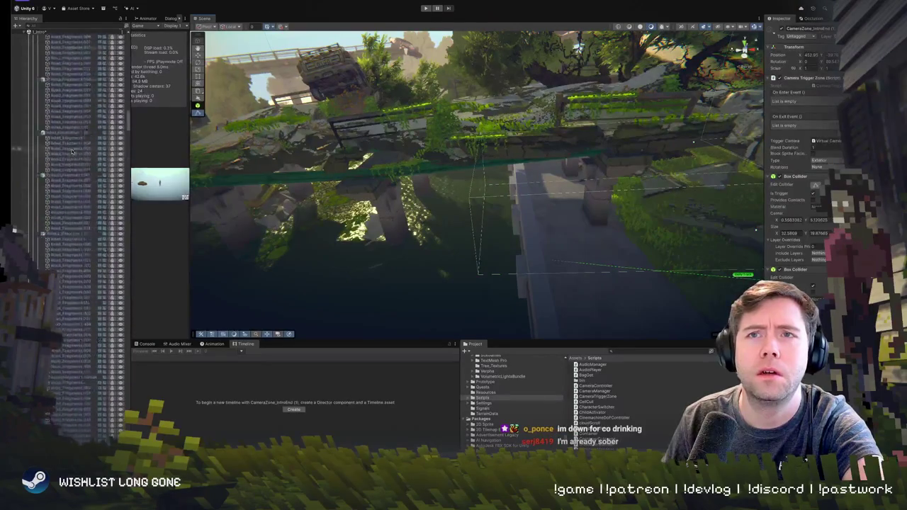
scroll(70, 320, down, 8)
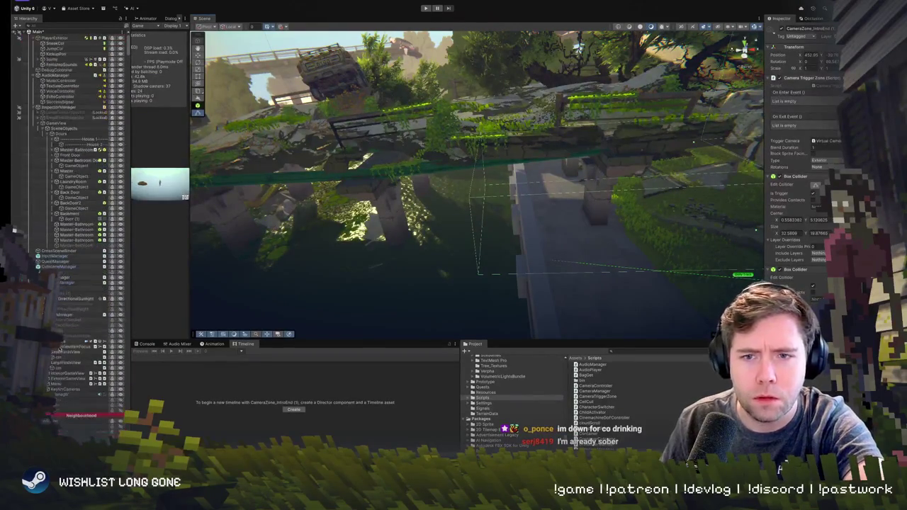
scroll(71, 283, down, 5)
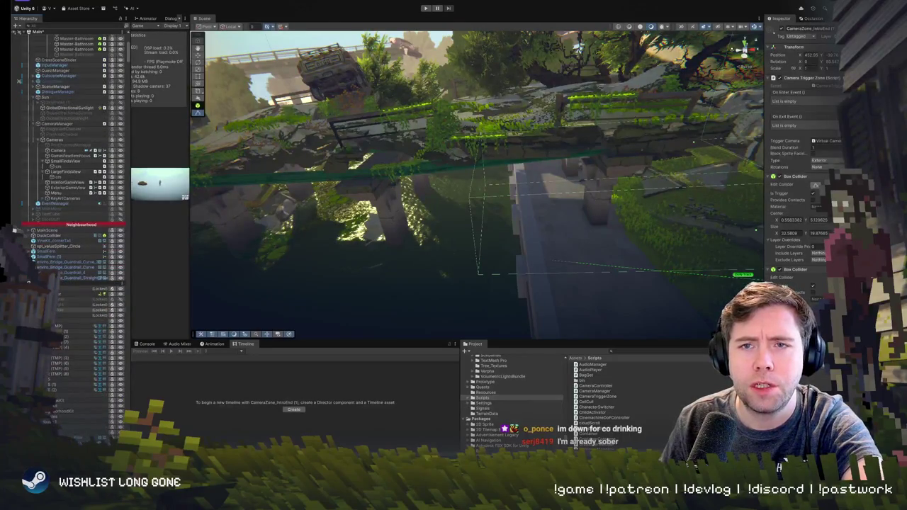
right_click(57, 283)
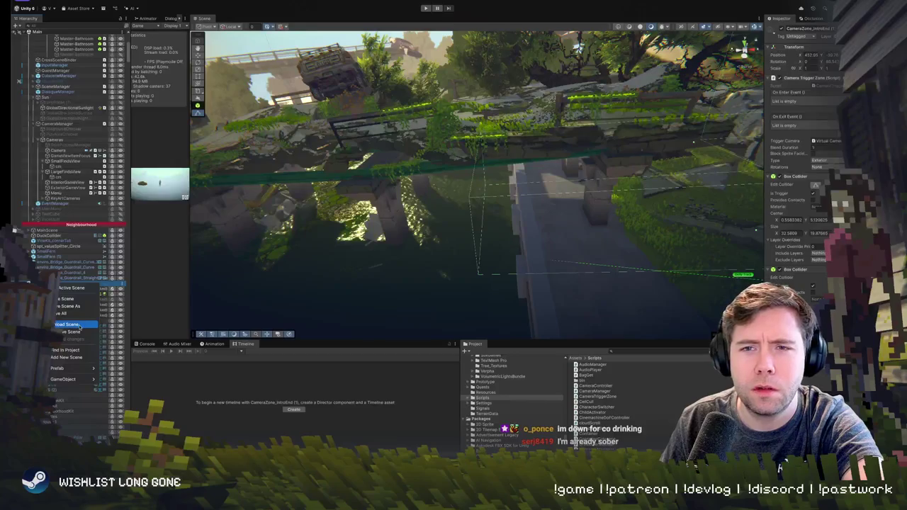
click(71, 324)
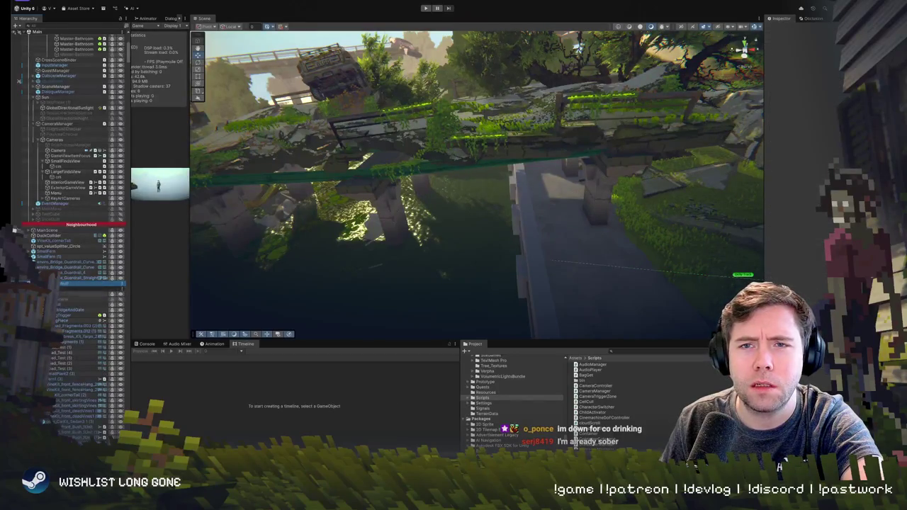
Select Zone2-BridgeAndGate, frame and orbit the bridge, then pick the timeline object beneath it.
click(78, 300)
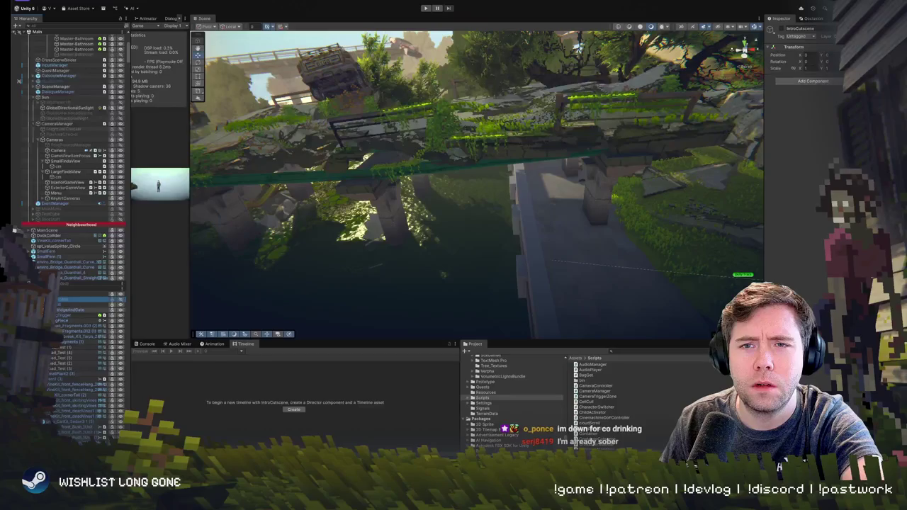
click(71, 309)
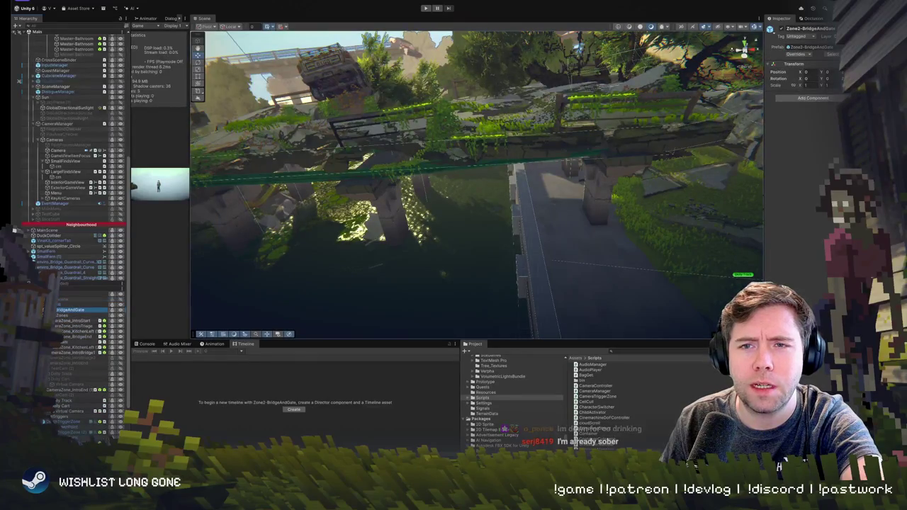
key(f)
mouse_move(394, 266)
mouse_down()
mouse_move(380, 263)
mouse_move(417, 250)
mouse_up()
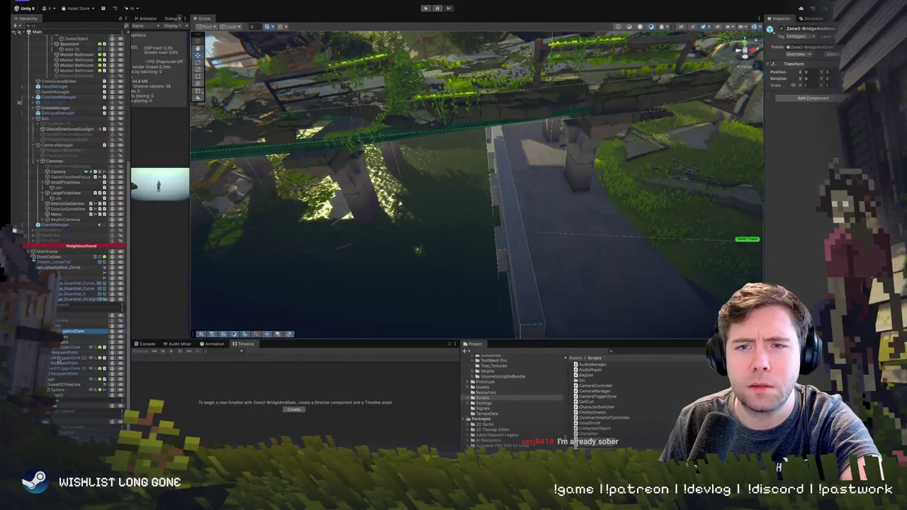
click(53, 384)
Frame ChaseP2TimeLine, hide the grey sphere, and select the PlayerExterior character at the bridge ruins.
key(f)
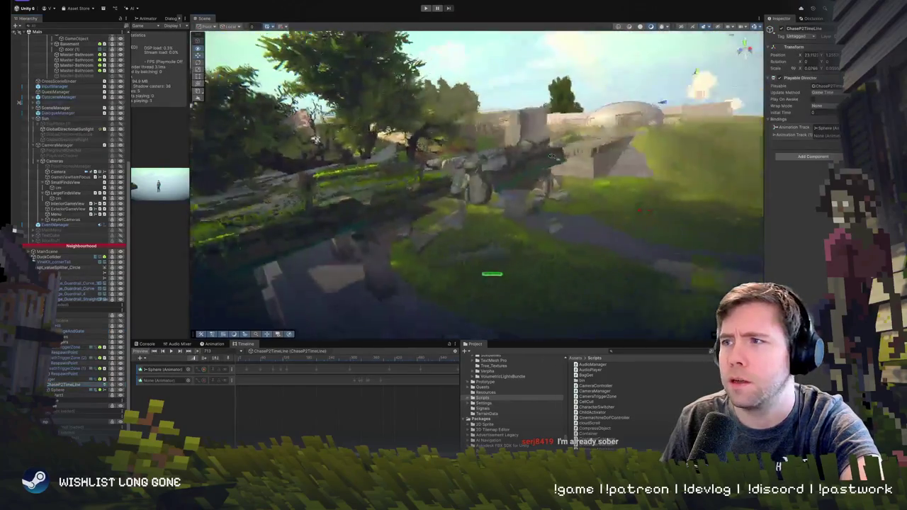
drag(483, 174, 270, 183)
click(520, 141)
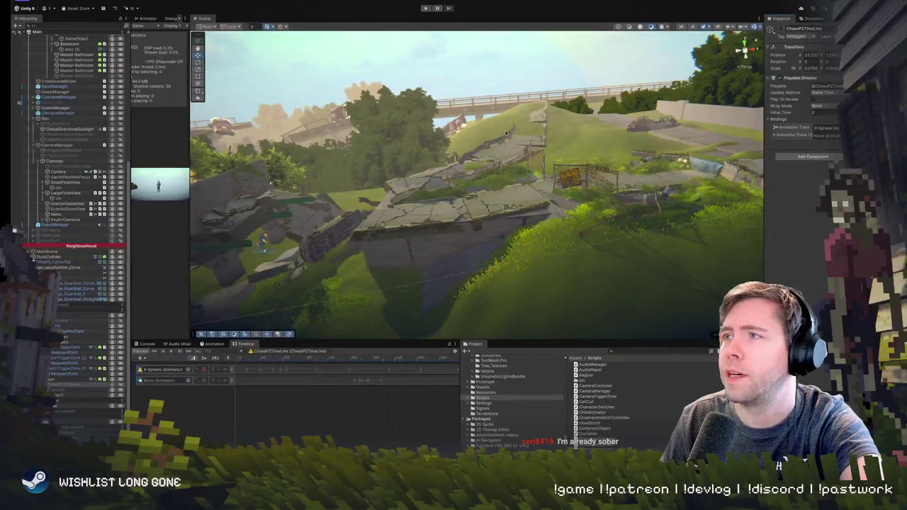
drag(472, 122, 460, 214)
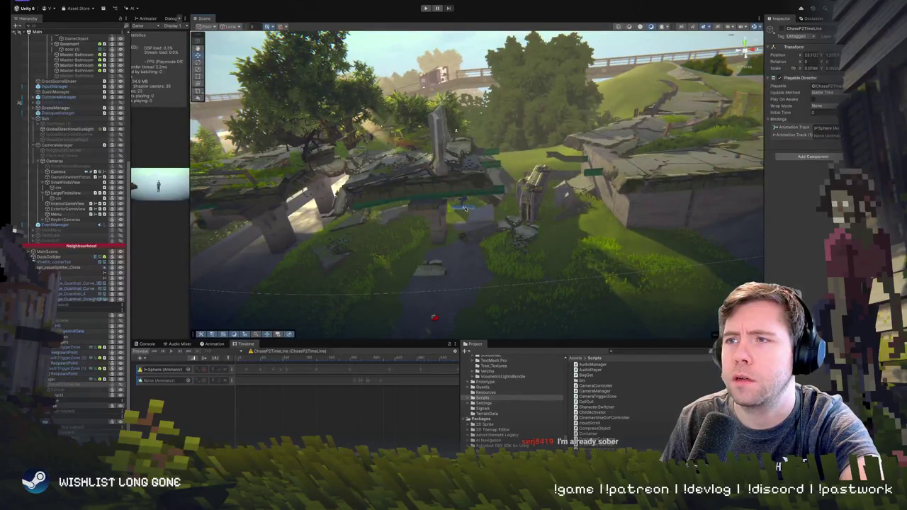
click(464, 208)
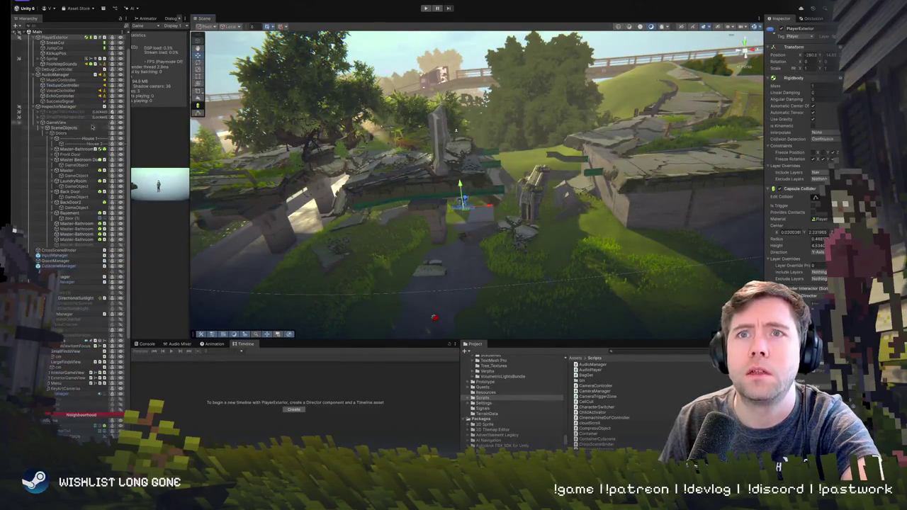
View the ruins from the other side and start Play mode again.
scroll(93, 107, up, 2)
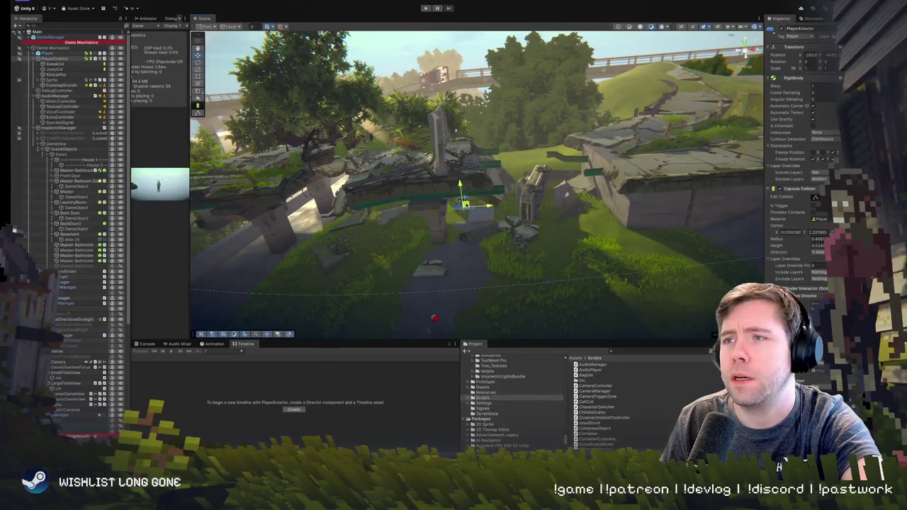
mouse_move(276, 141)
mouse_down()
mouse_move(257, 181)
mouse_move(442, 228)
mouse_up()
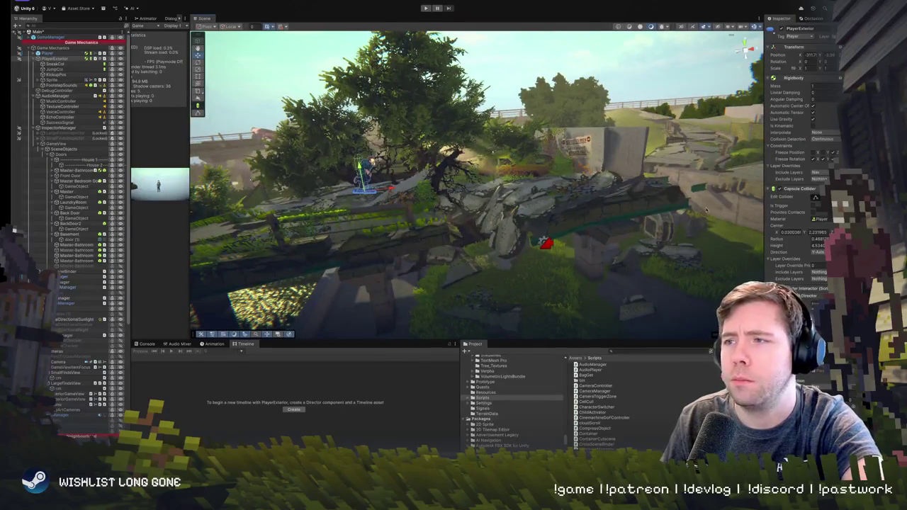
click(426, 7)
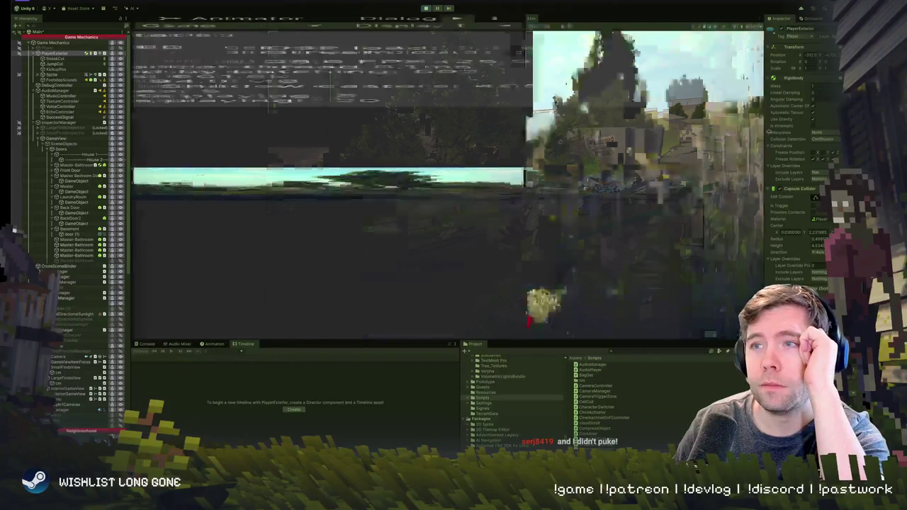
In a maximized Game view, run the player past the truck, then climb onto the concrete wall.
key(ctrl+2)
key(a)
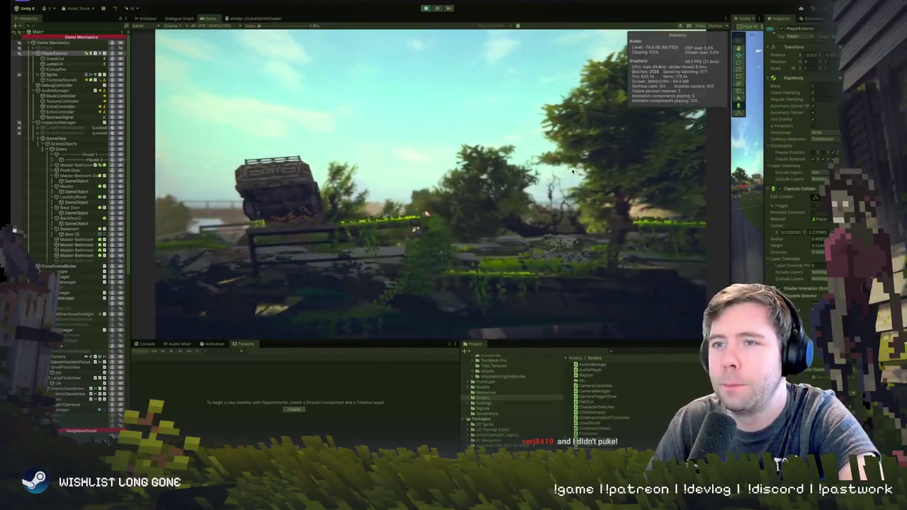
key(d)
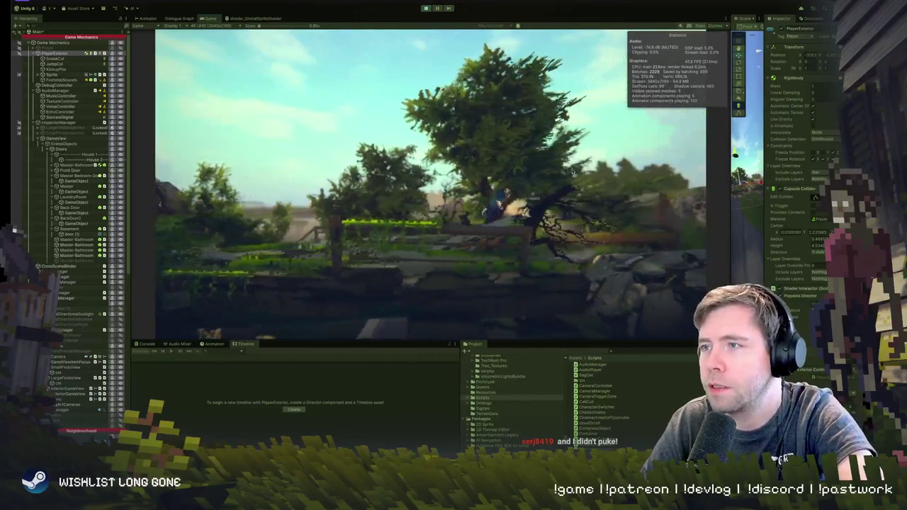
key(d)
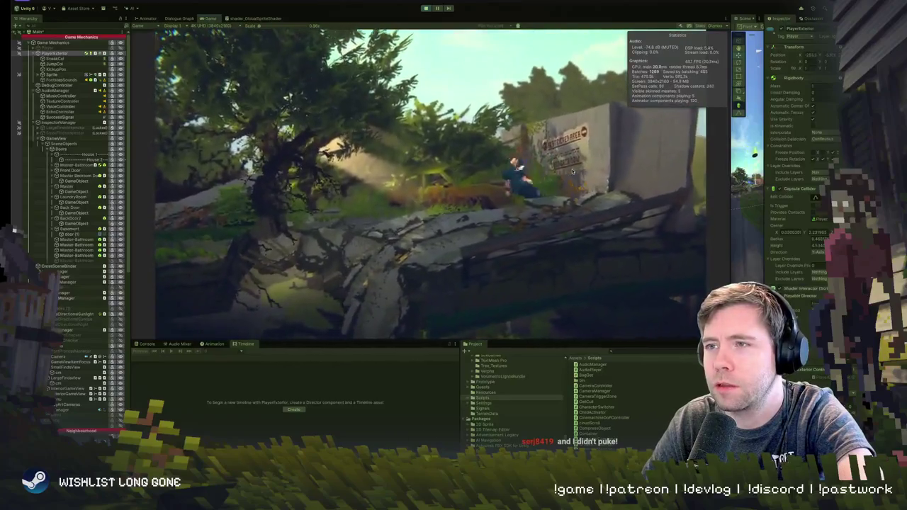
key(a)
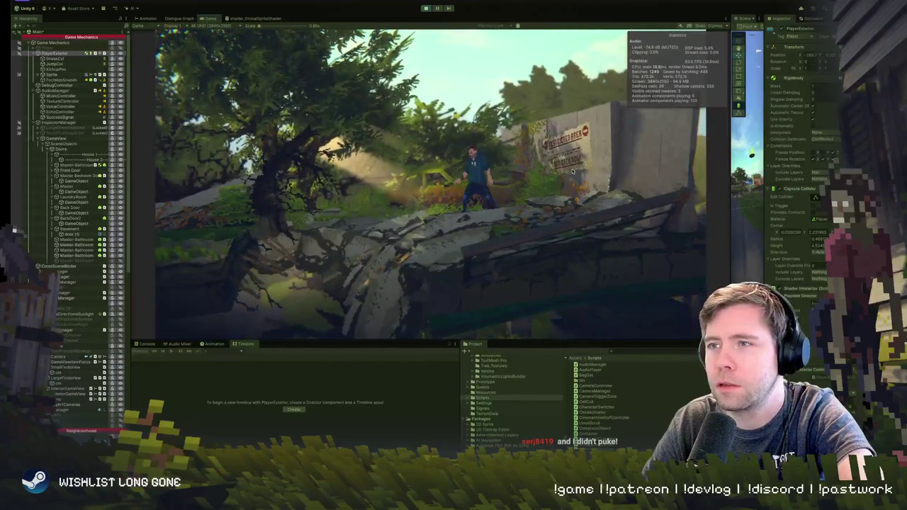
key(a)
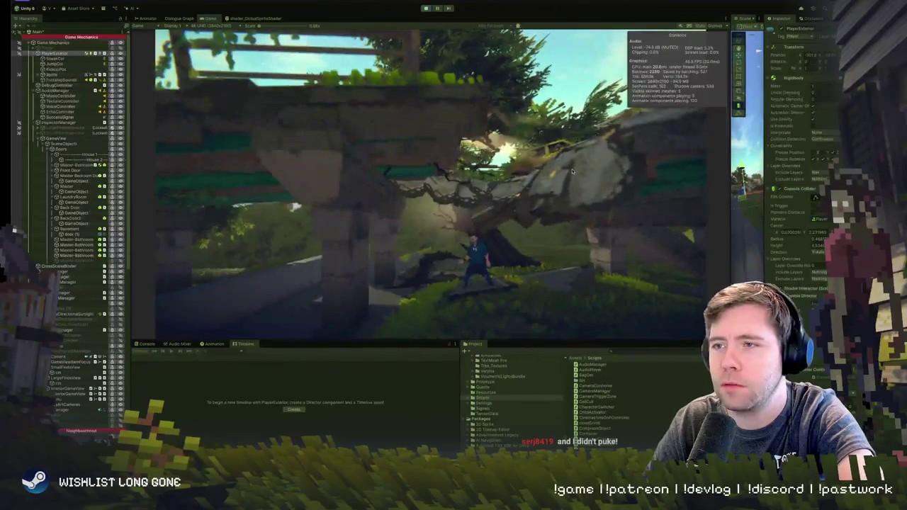
key(w)
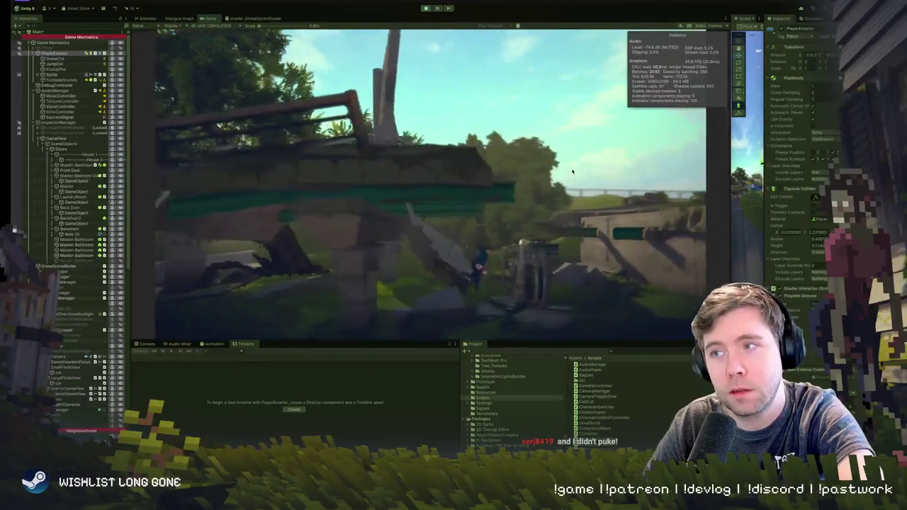
key(w)
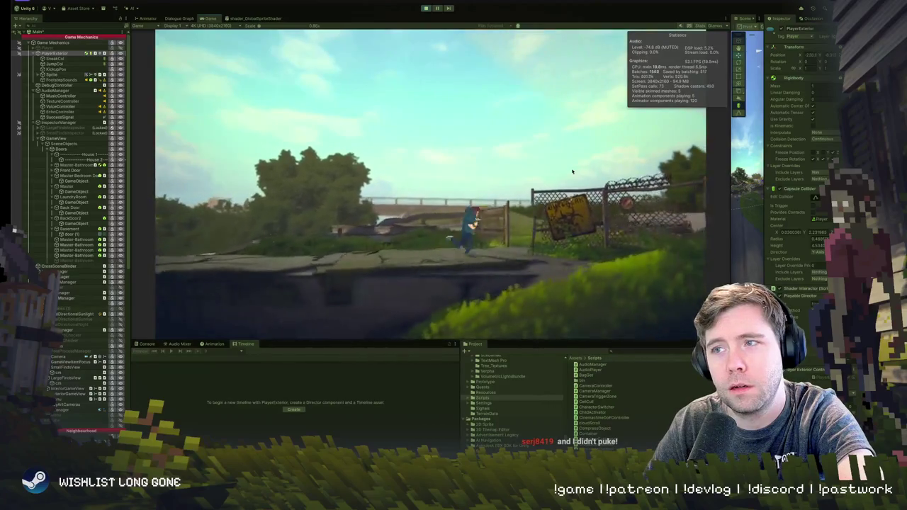
Run across the grass past the fence, then repeatedly under and out from the ruined bridge.
key(d)
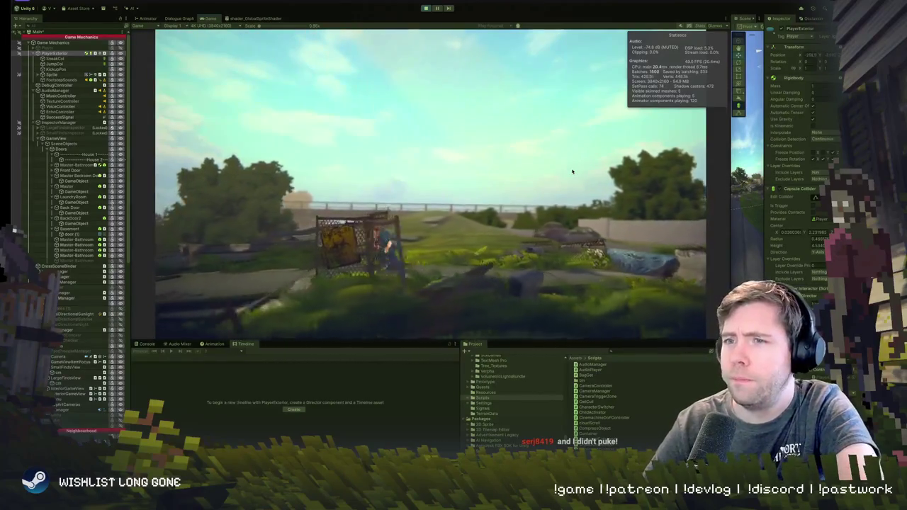
key(w)
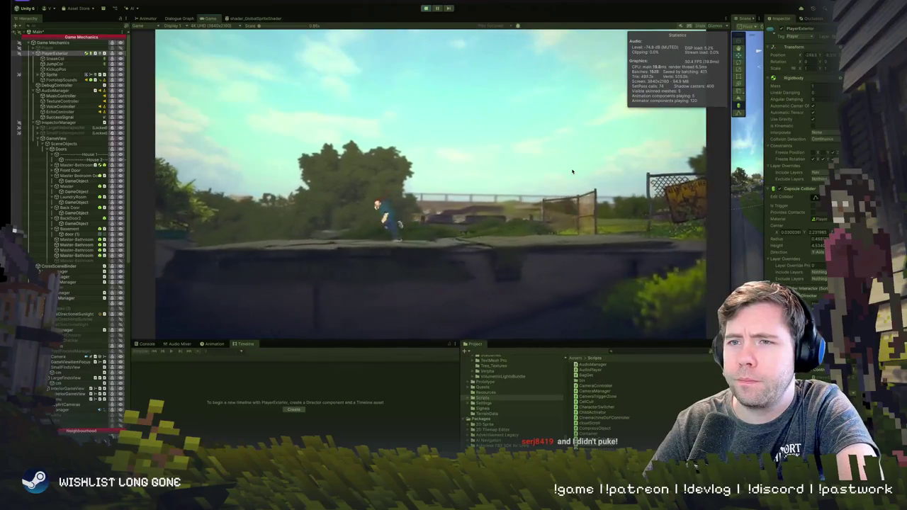
key(w)
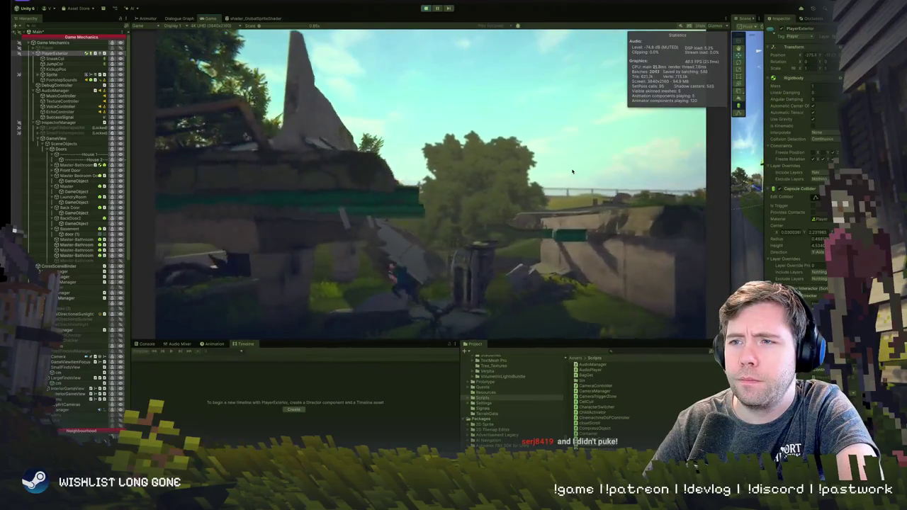
key(w)
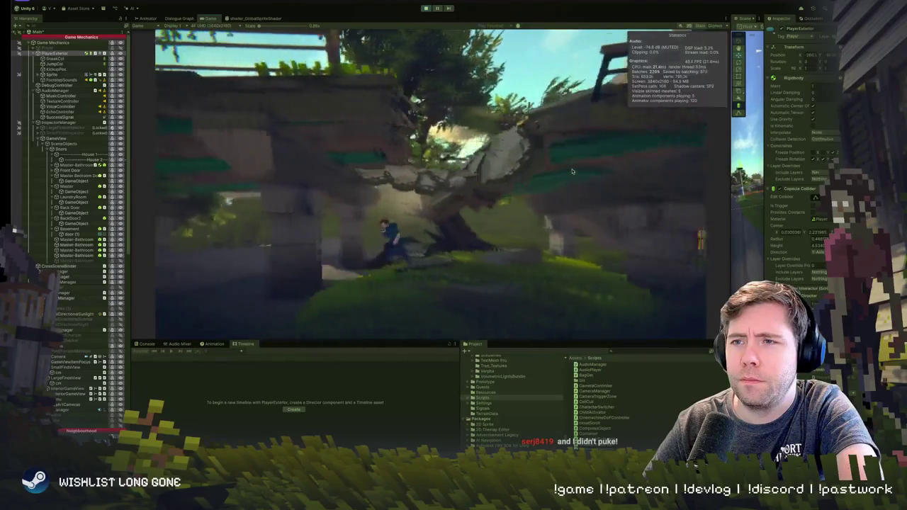
key(w)
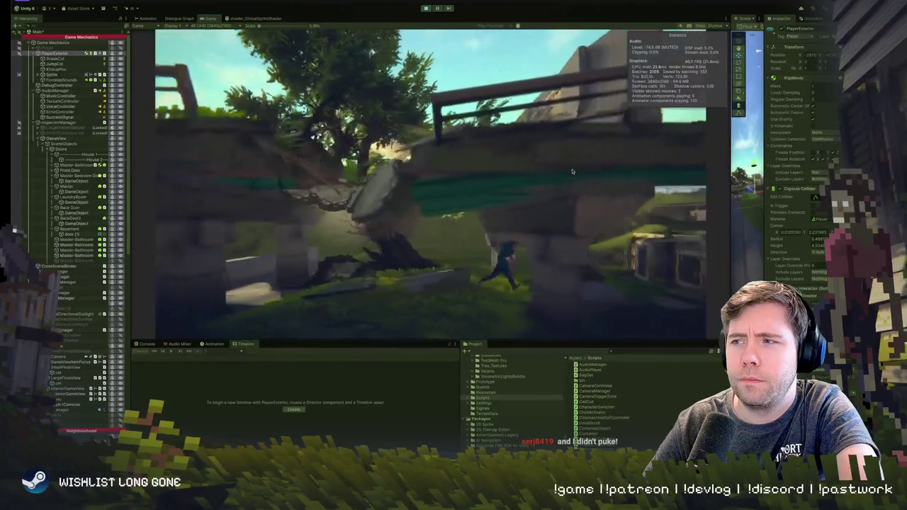
key(w)
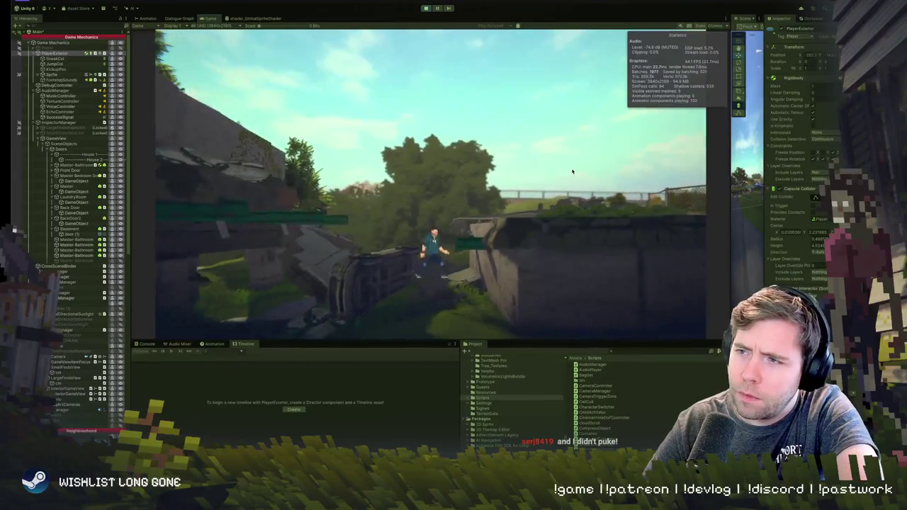
key(w)
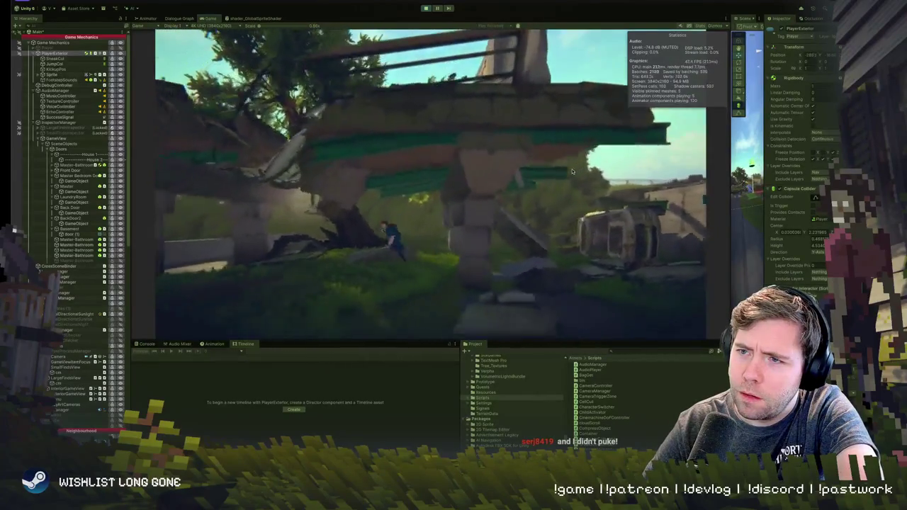
key(w)
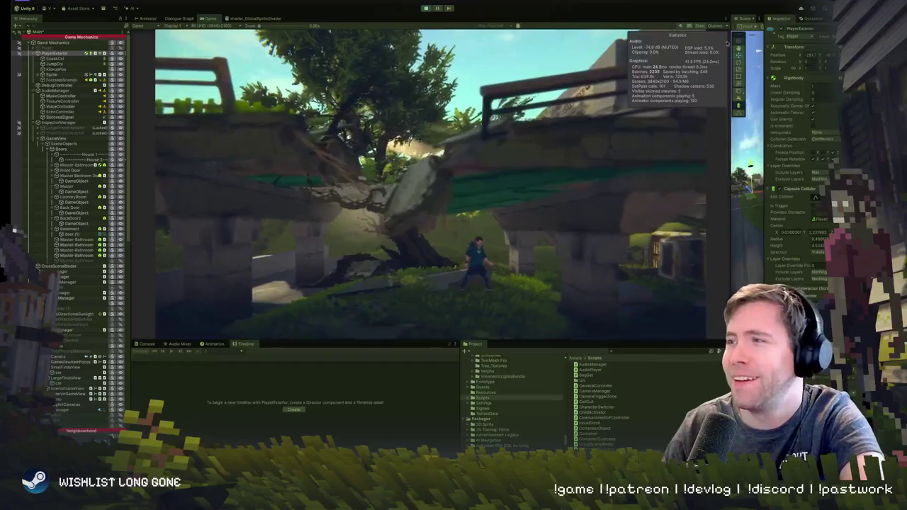
Widen the Scene view over the grassy slope and select the ExteriorGameView camera.
drag(732, 170, 383, 171)
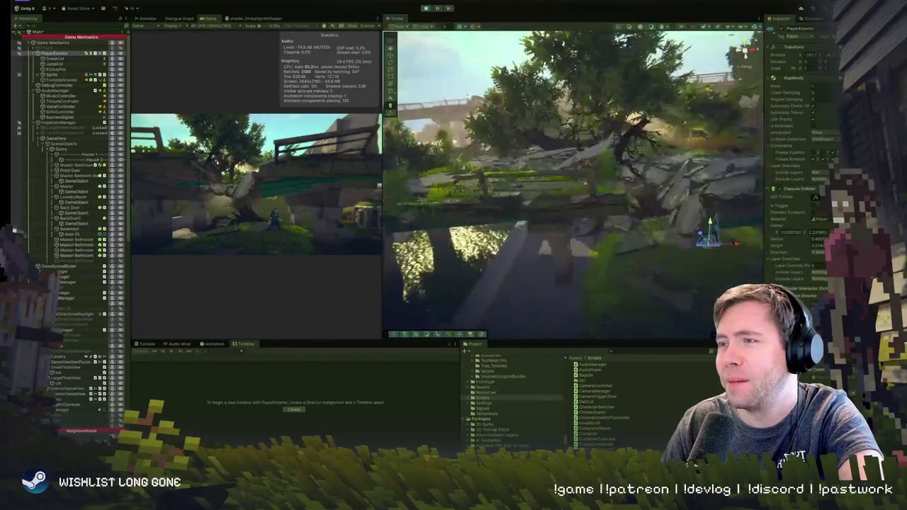
mouse_move(601, 232)
mouse_down()
mouse_move(485, 228)
mouse_move(470, 186)
mouse_up()
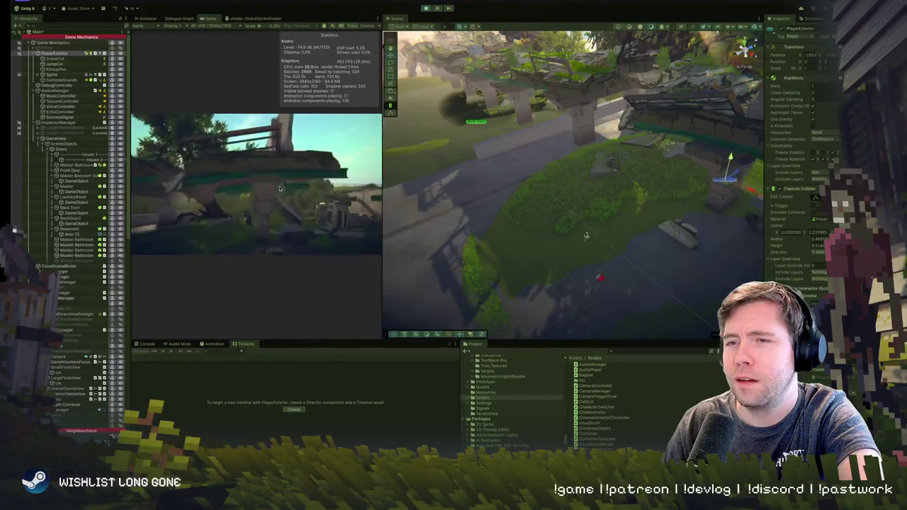
scroll(596, 246, up, 5)
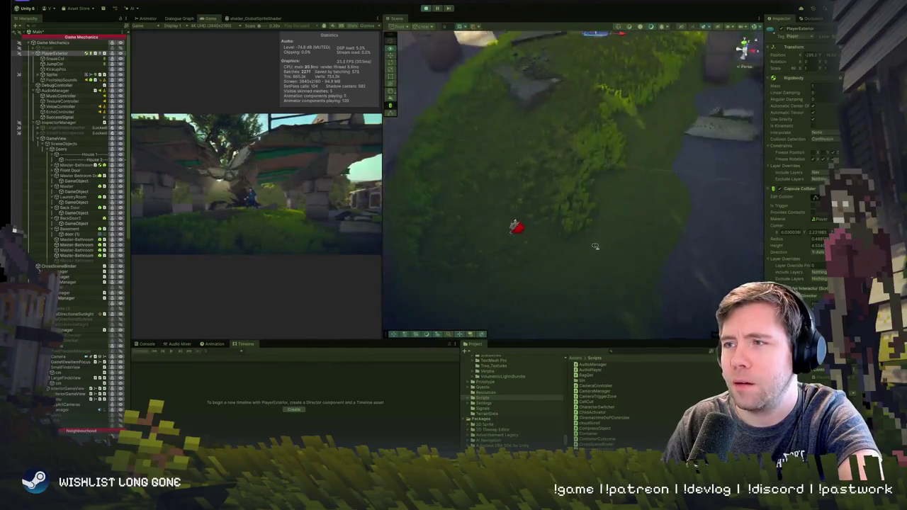
scroll(595, 246, down, 3)
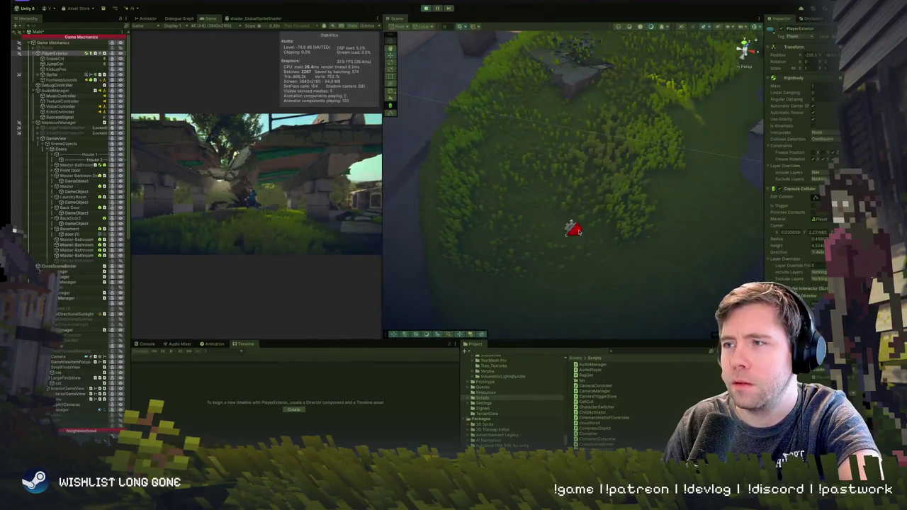
click(71, 393)
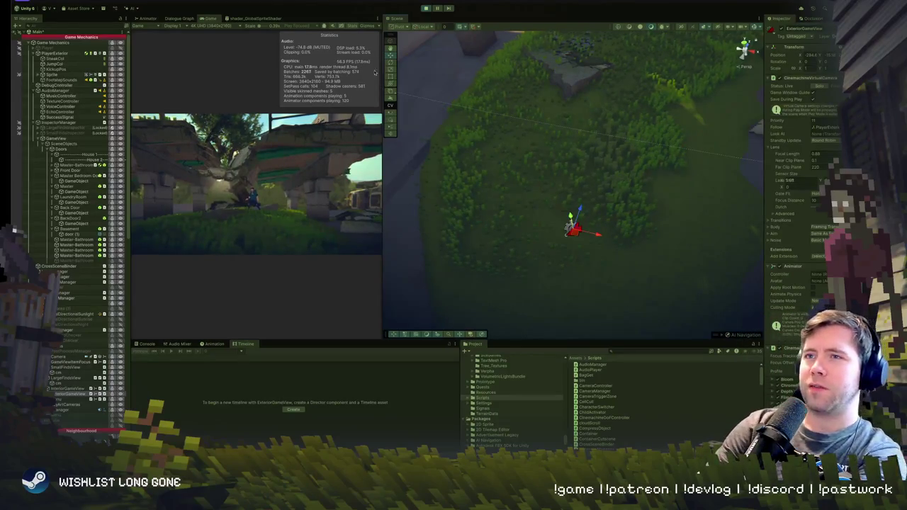
Tilt the Scene view to a perspective angle, widen the Game view and start Play mode.
mouse_move(521, 241)
mouse_down()
mouse_move(519, 194)
mouse_move(567, 159)
mouse_up()
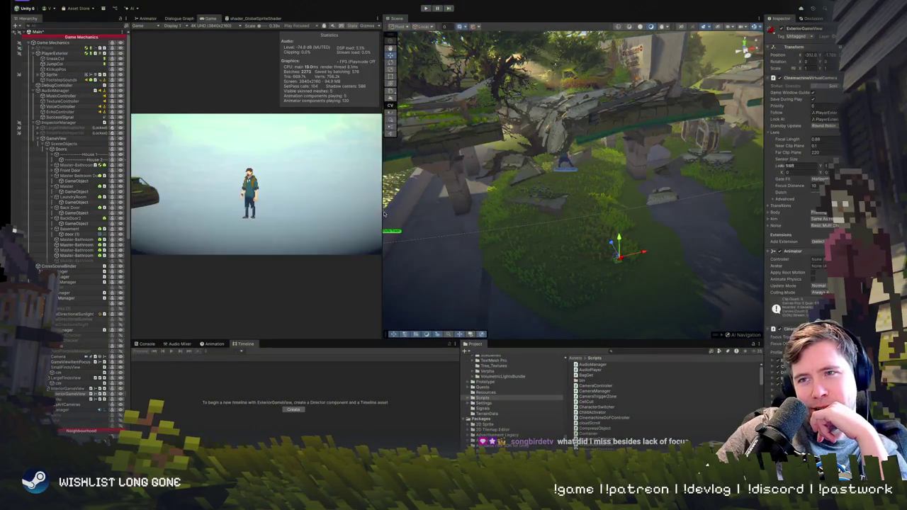
drag(383, 185, 656, 212)
click(425, 8)
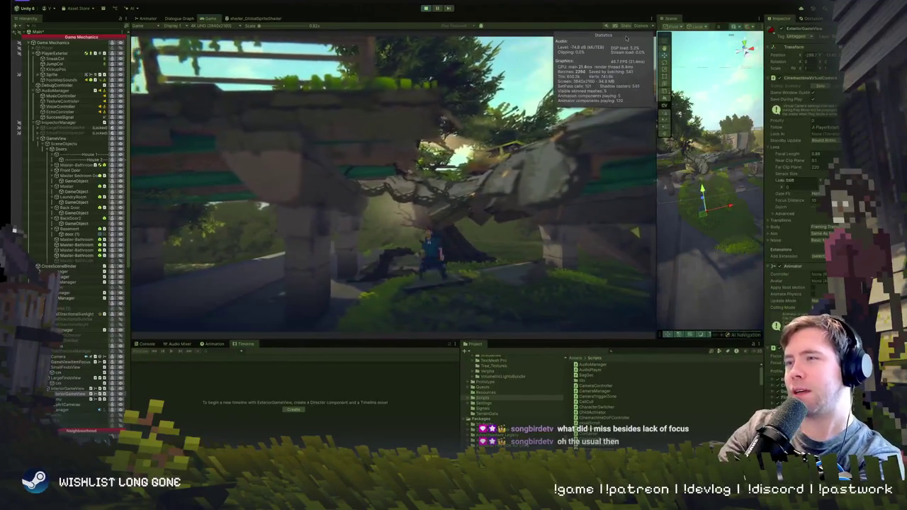
Shrink the Game view, orbit the Scene view around the player and select the Main Camera.
drag(657, 171, 415, 171)
drag(597, 224, 631, 220)
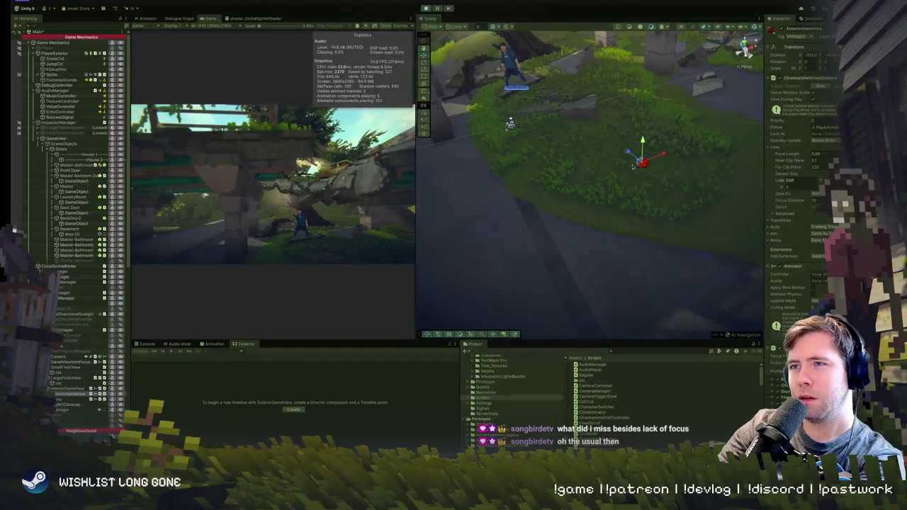
click(510, 126)
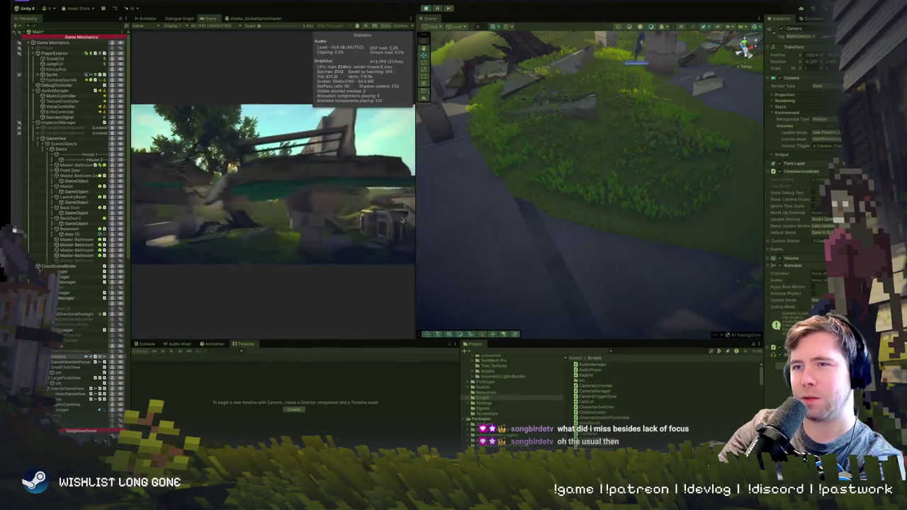
Frame the player's spot, orbit across the paths, trees, rocks and stone ledge, then stop playing.
key(f)
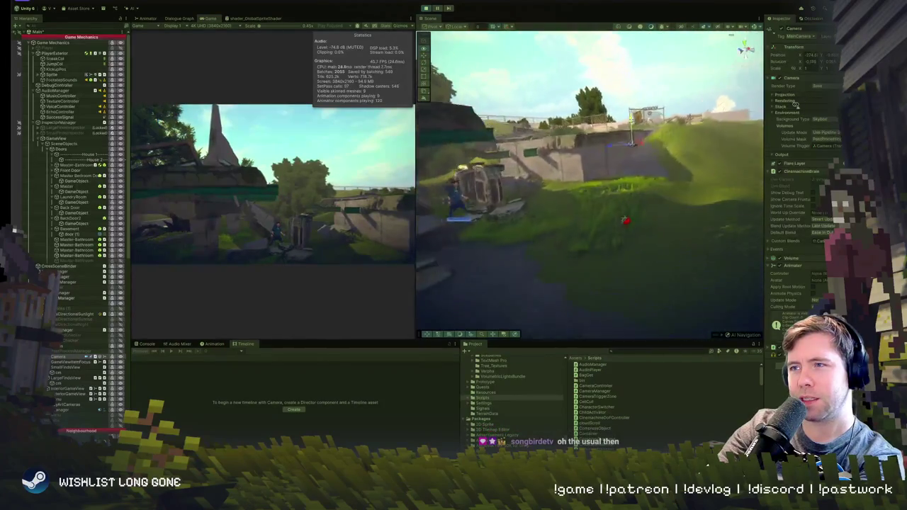
scroll(568, 56, down, 3)
drag(568, 57, 645, 171)
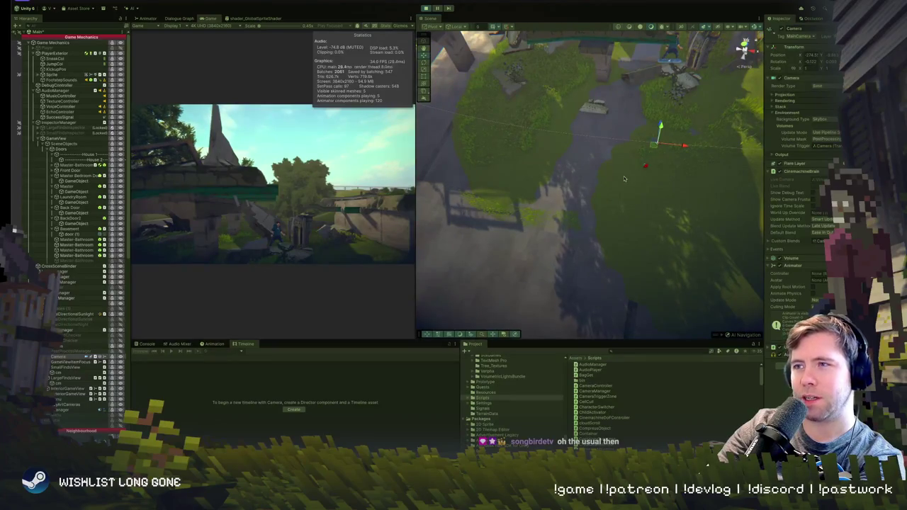
mouse_move(617, 211)
mouse_down()
mouse_move(527, 132)
mouse_move(497, 187)
mouse_up()
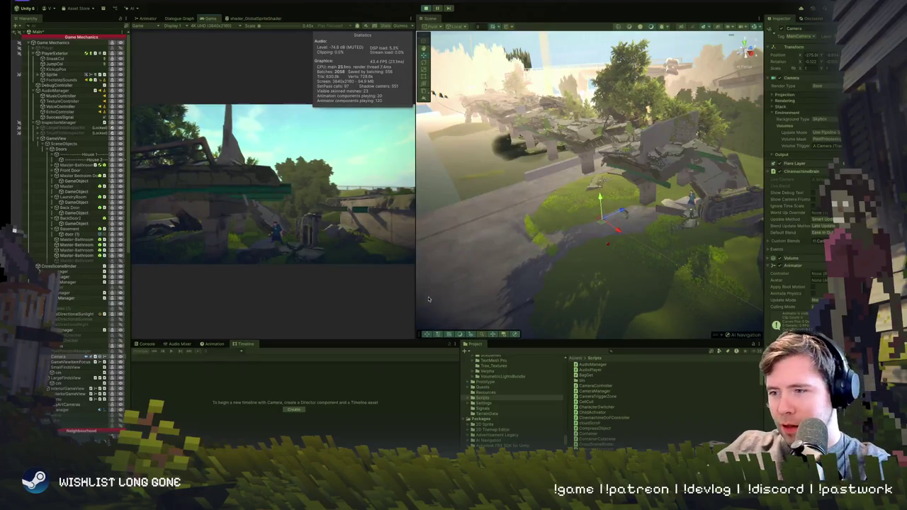
drag(560, 255, 581, 212)
click(425, 9)
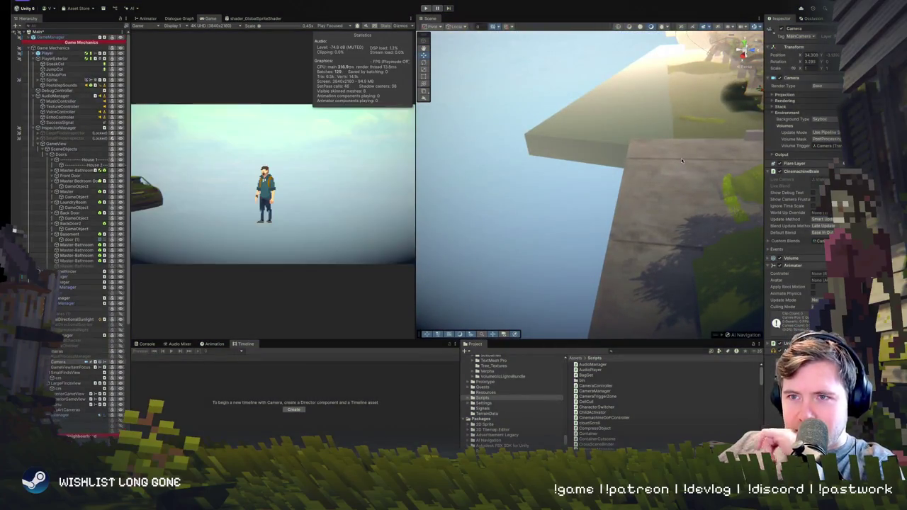
Select and frame the bridge's Dolly Track path, then frame the CameraZone_IntroEnd (1) zone.
mouse_move(619, 155)
mouse_down()
mouse_move(783, 151)
mouse_move(707, 200)
mouse_up()
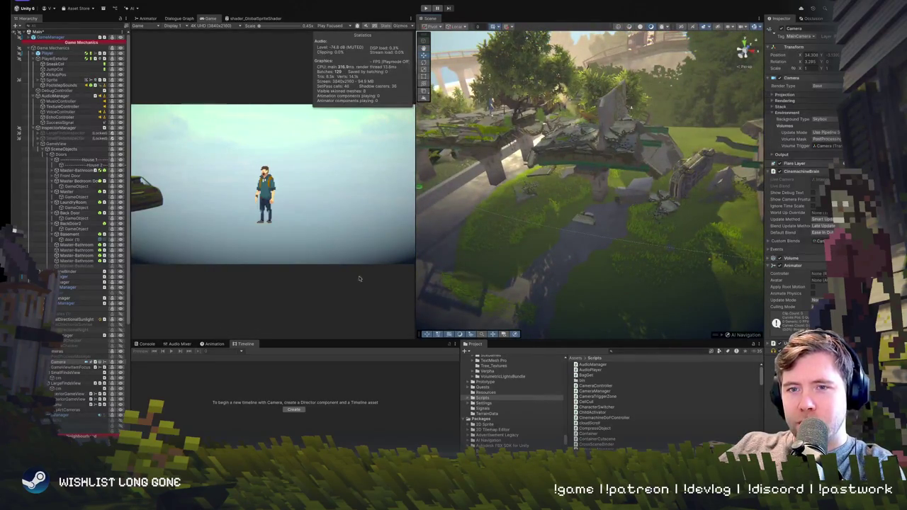
key(f)
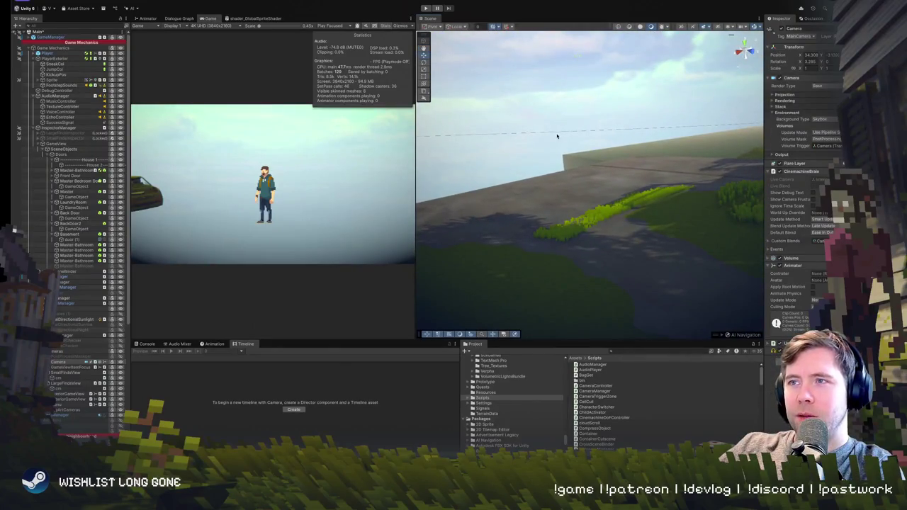
click(557, 134)
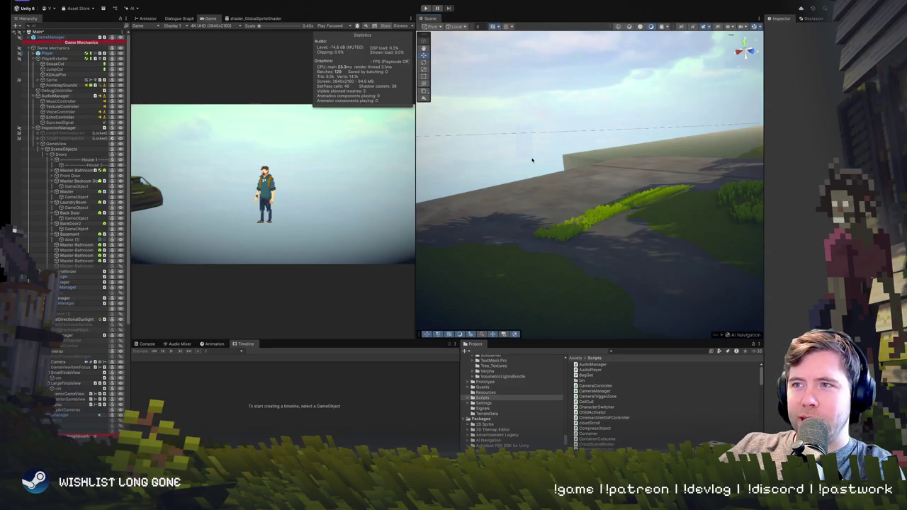
click(529, 134)
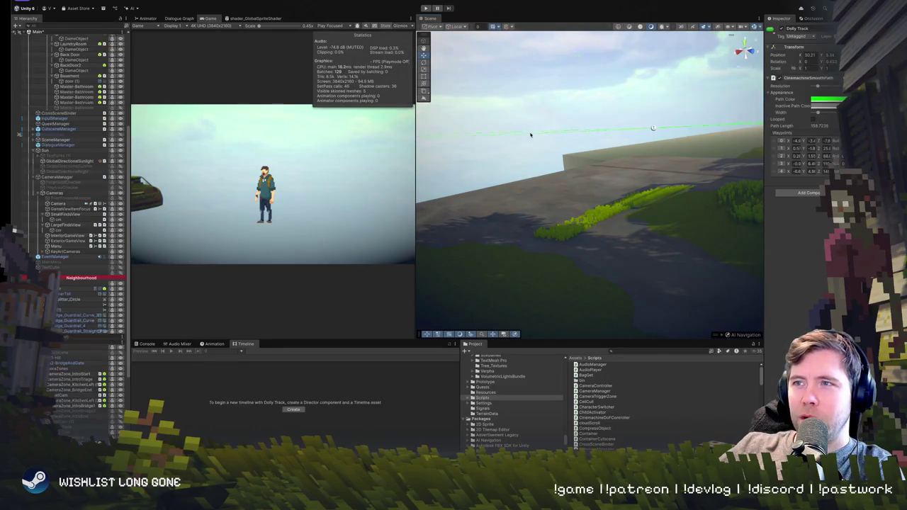
key(f)
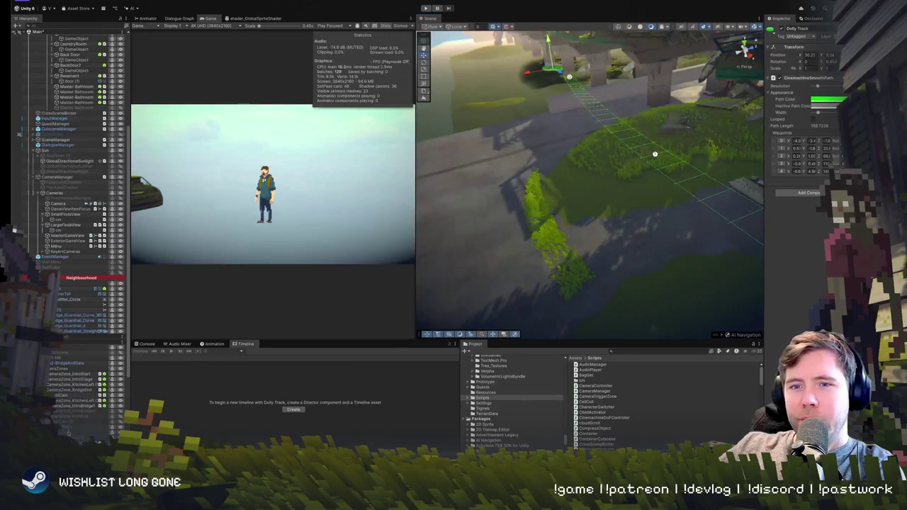
double_click(71, 379)
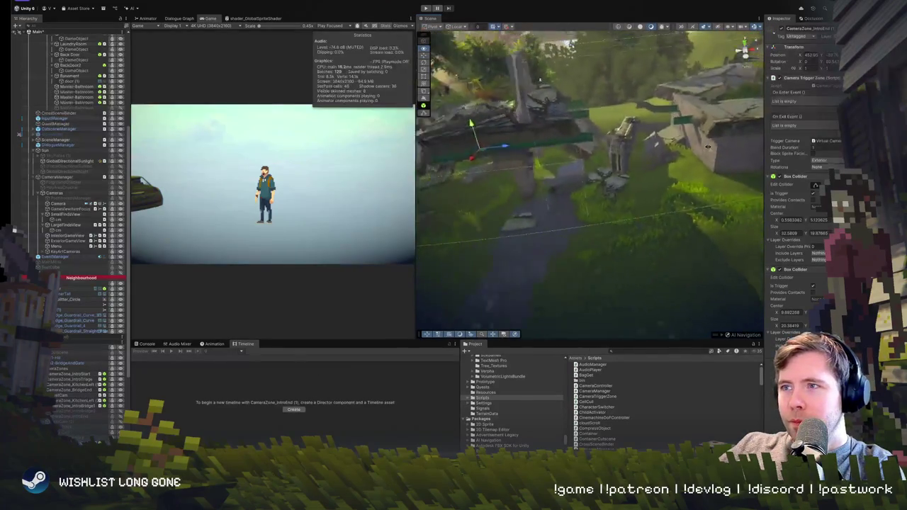
Orbit and fly the Scene view around the zone's green beam and the bridge ruins.
drag(703, 148, 703, 201)
mouse_move(667, 247)
mouse_down()
mouse_move(700, 259)
mouse_move(496, 252)
mouse_up()
drag(640, 194, 640, 217)
key(w)
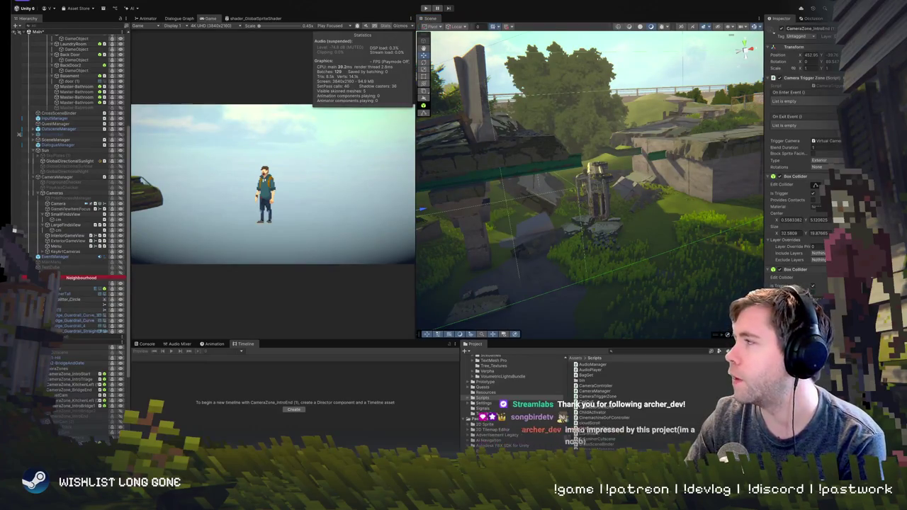
Rename OnTriggerEnter to OnTriggerStay in CameraTriggerZone.cs, then go back to Unity.
key(super+Tab)
scroll(567, 317, down, 7)
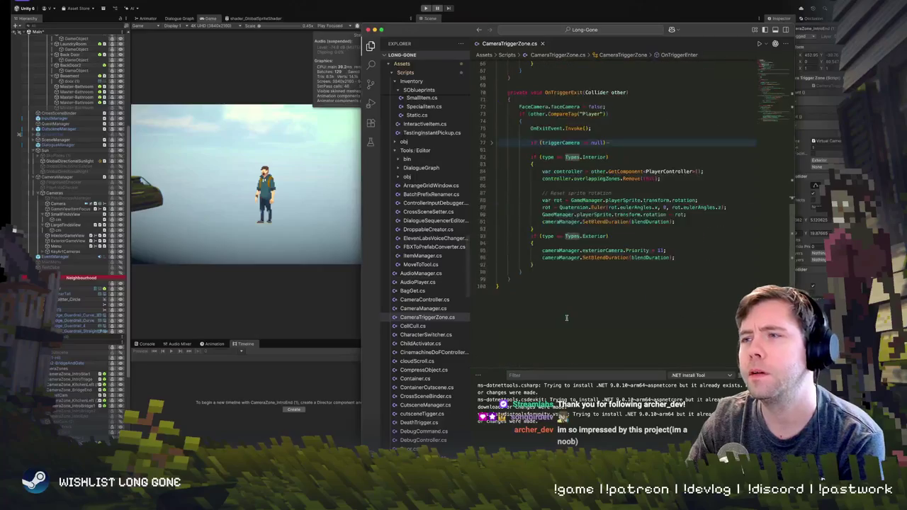
click(594, 225)
scroll(604, 289, up, 5)
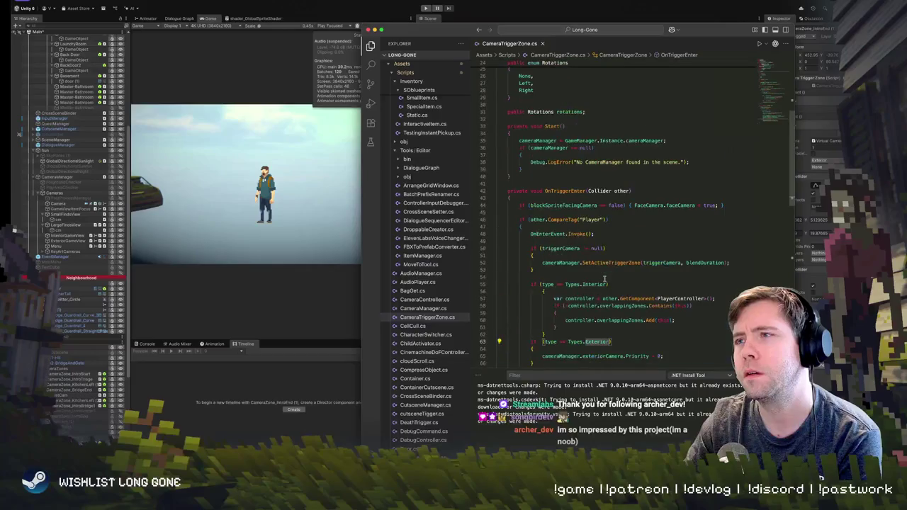
click(571, 190)
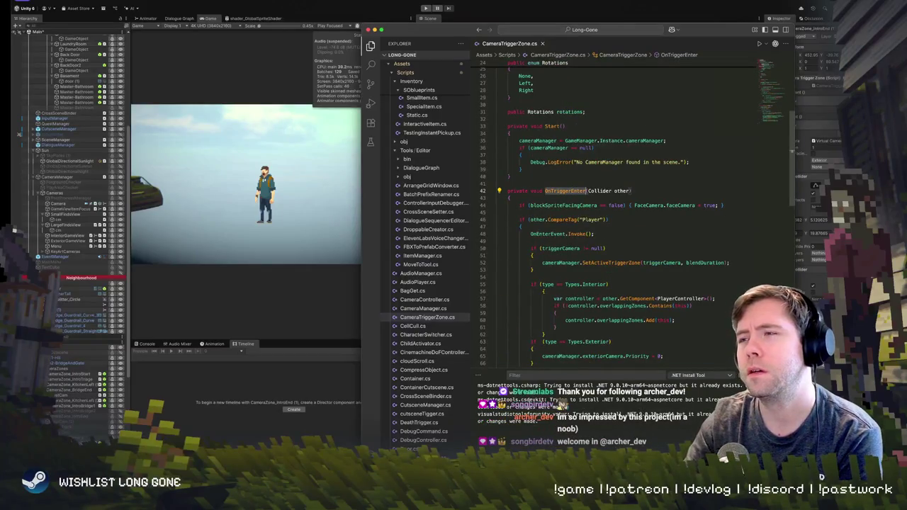
text(E)
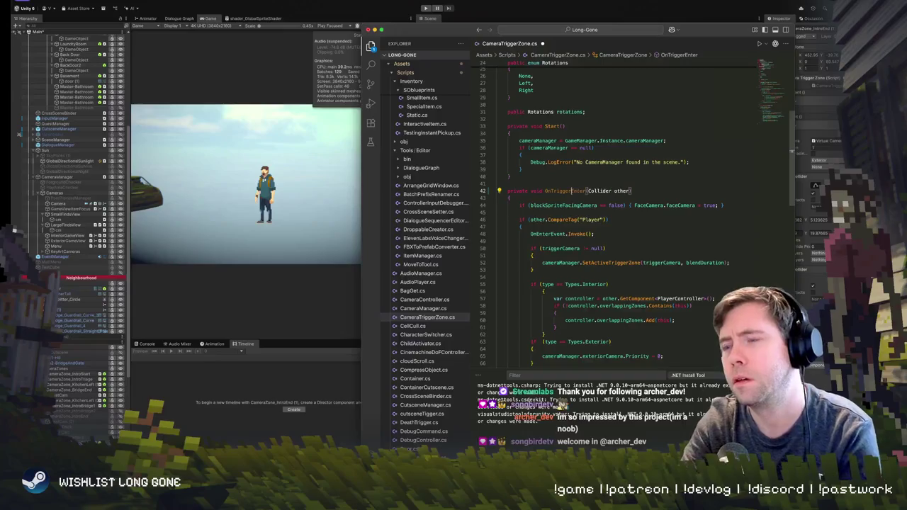
text(Stay)
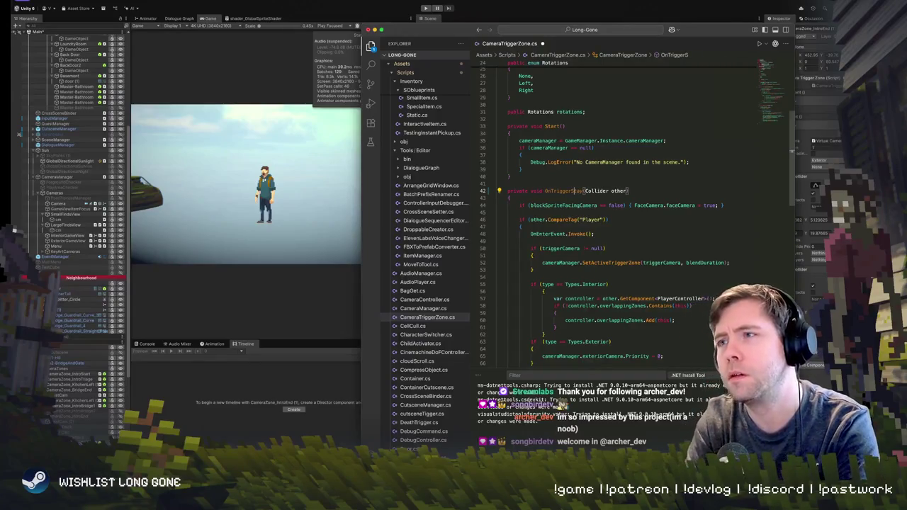
scroll(684, 299, down, 10)
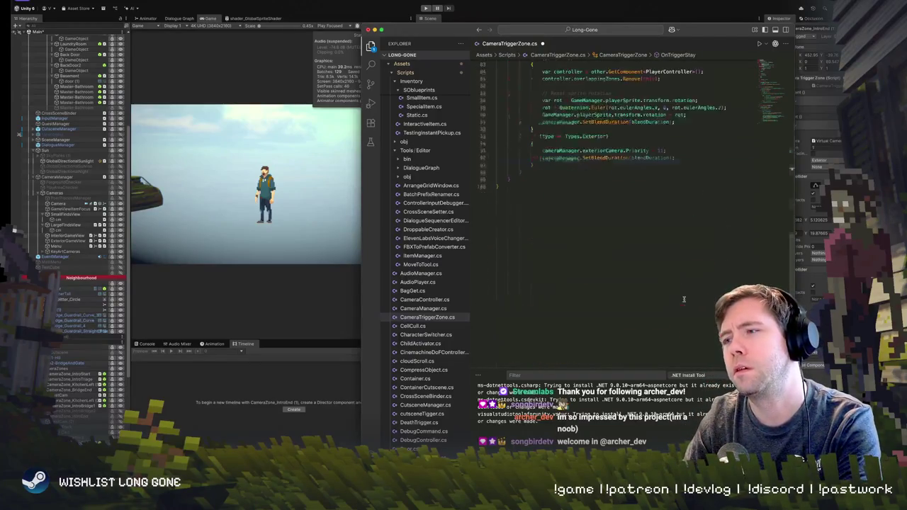
click(820, 471)
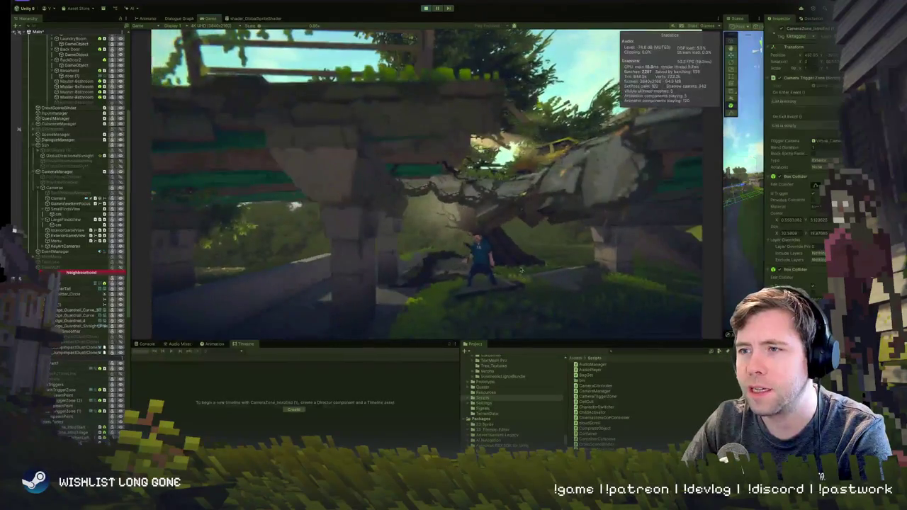
Give the Scene view half the editor, walk the bridge in Play mode, then stop the test.
mouse_move(722, 186)
mouse_down()
mouse_move(386, 223)
mouse_move(484, 239)
mouse_move(575, 200)
mouse_up()
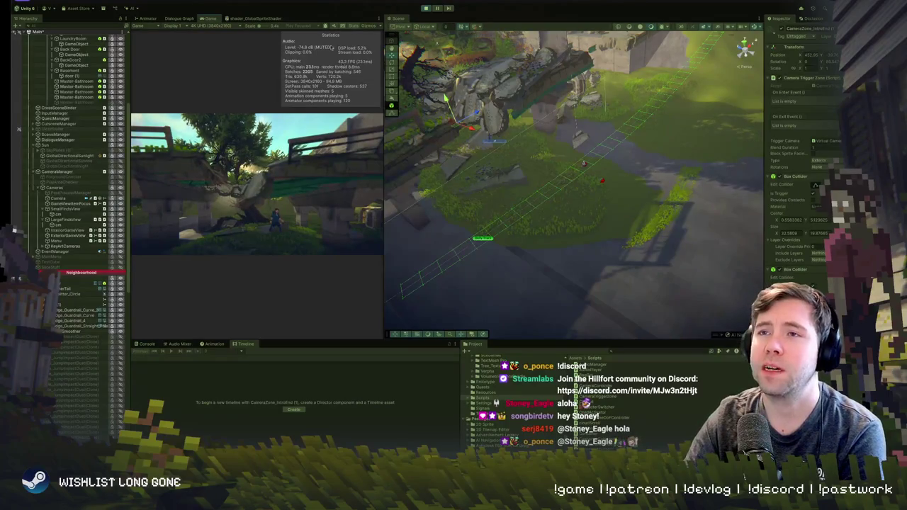
scroll(71, 316, down, 10)
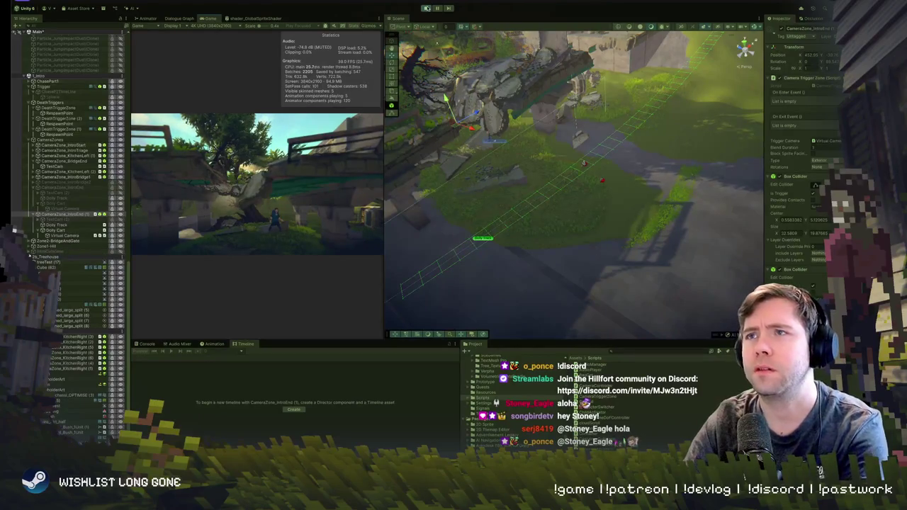
key(ctrl+p)
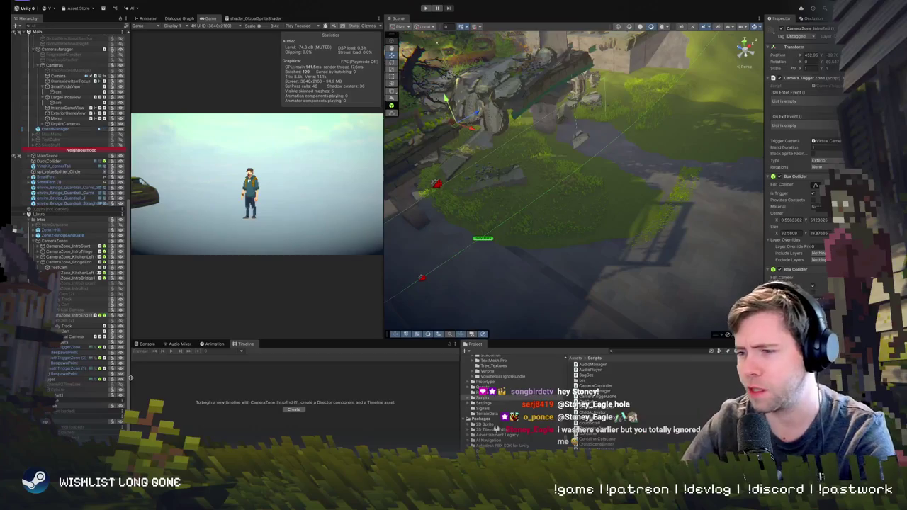
Widen the Game view over the Scene view and clear the Hierarchy selection.
mouse_move(383, 207)
mouse_down()
mouse_move(573, 207)
mouse_move(559, 207)
mouse_up()
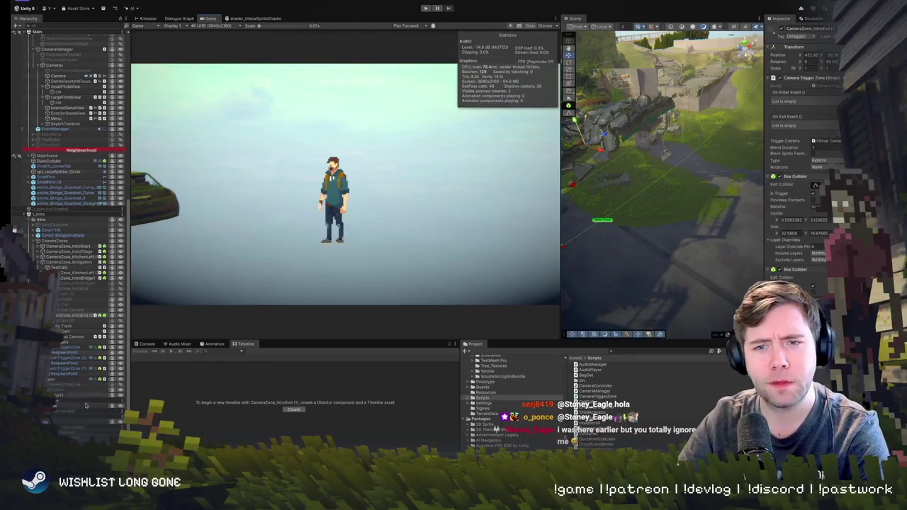
scroll(47, 421, up, 1)
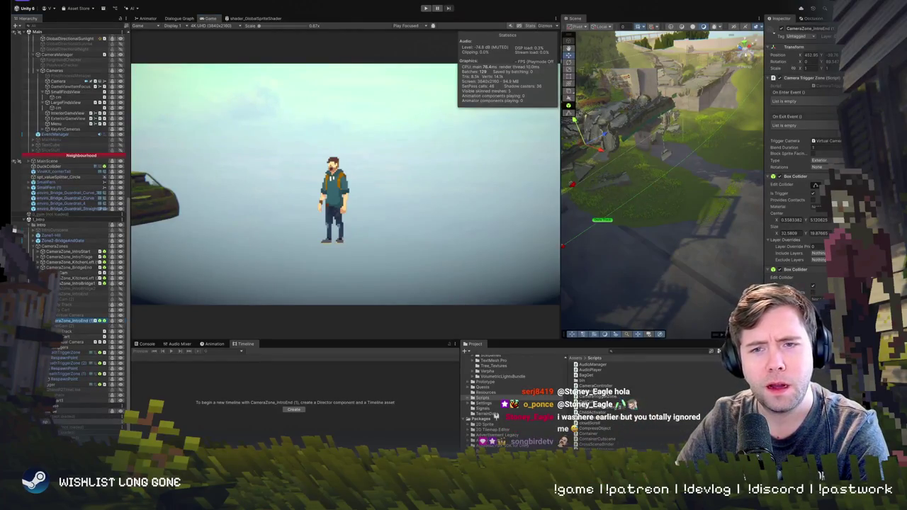
click(45, 421)
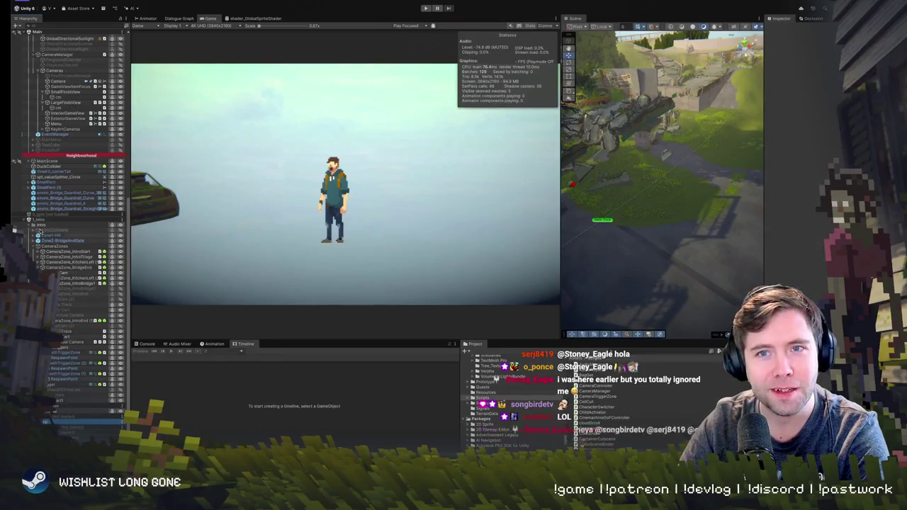
right_click(55, 406)
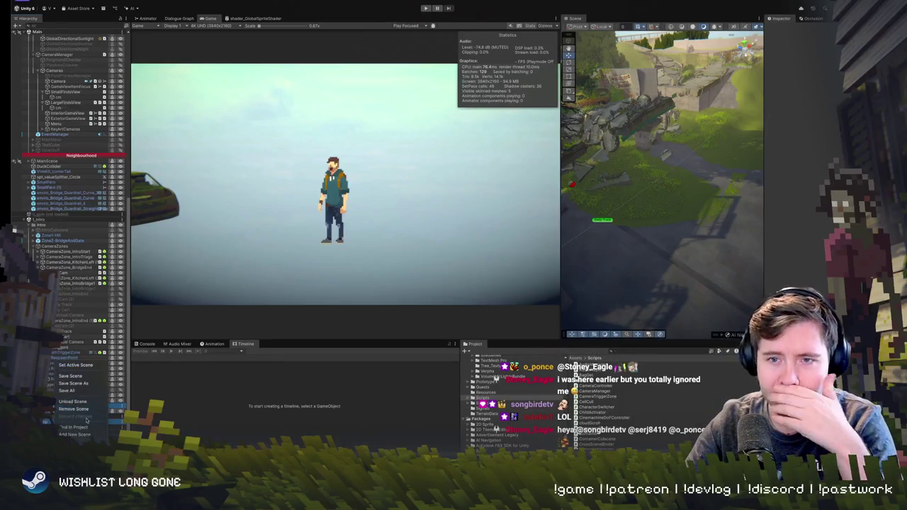
Unload the extra scene from its Hierarchy context menu, dropping batches from 129 to 41.
mouse_move(82, 440)
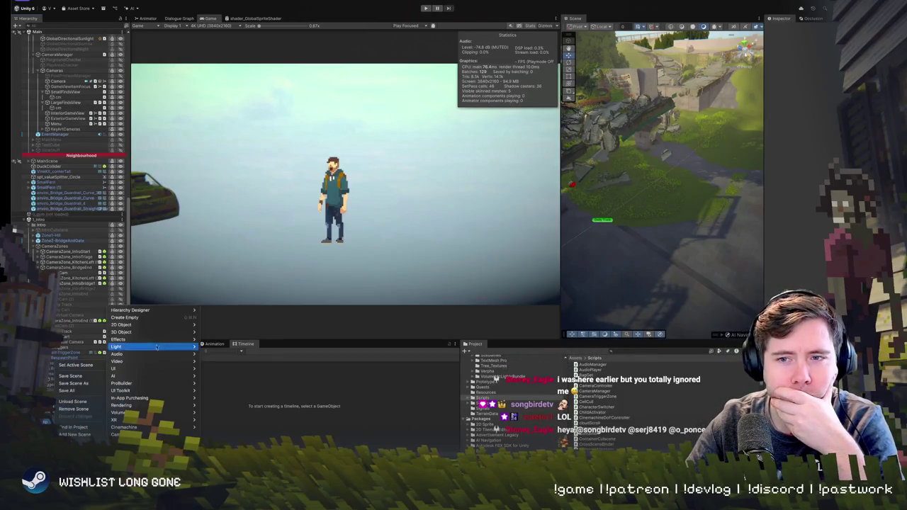
mouse_move(152, 346)
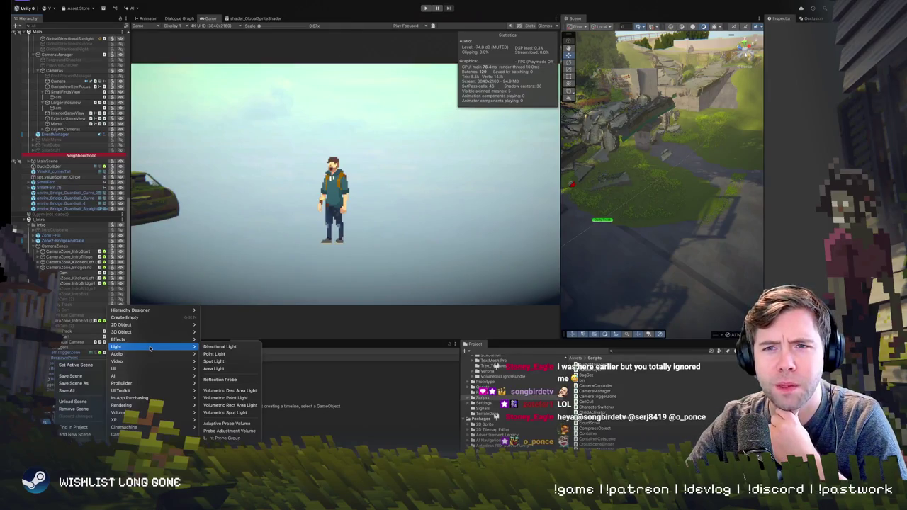
mouse_move(152, 420)
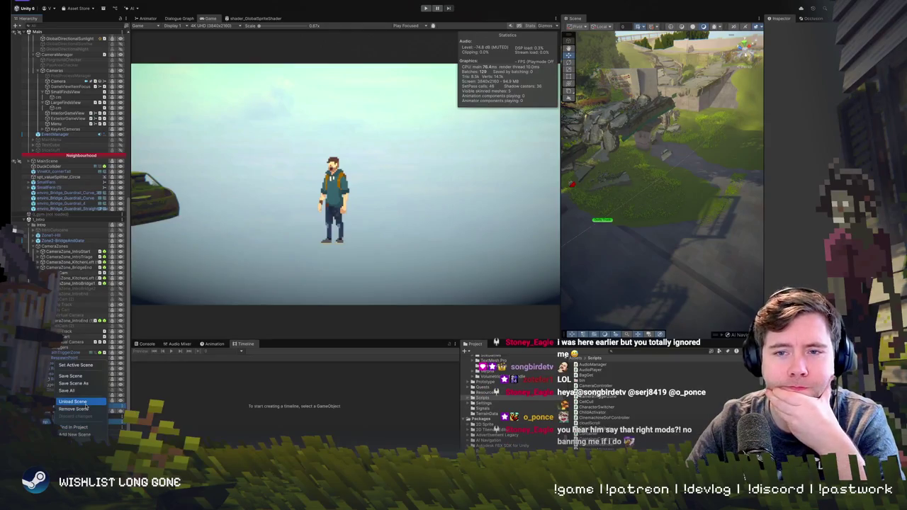
click(85, 402)
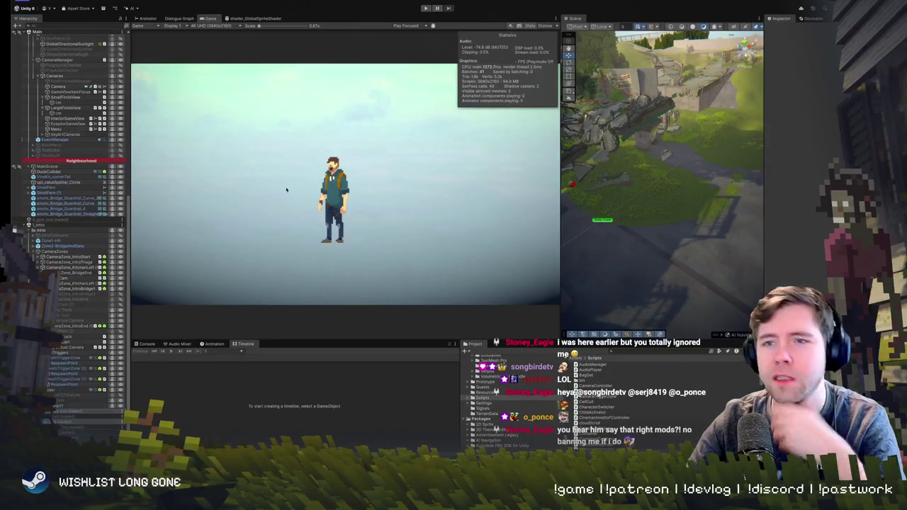
Start a play test from the toolbar Play button, then stop it to return to edit mode.
click(425, 8)
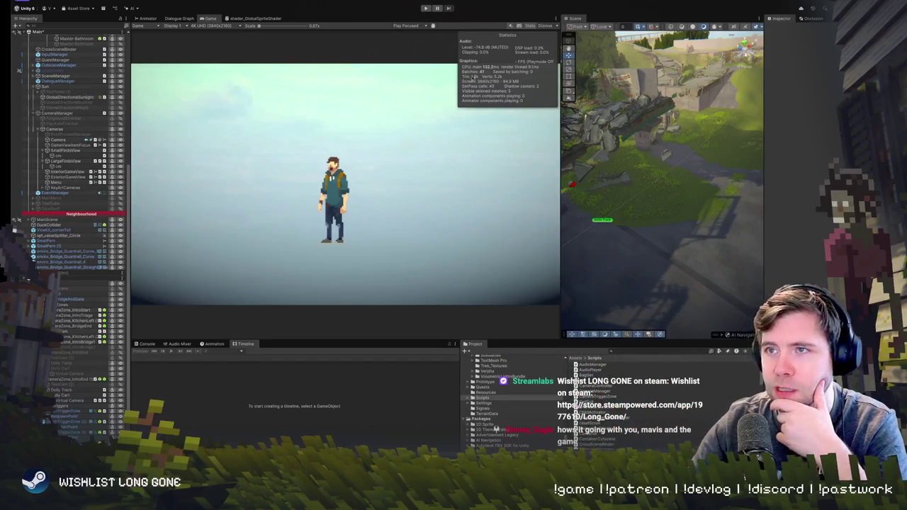
click(425, 8)
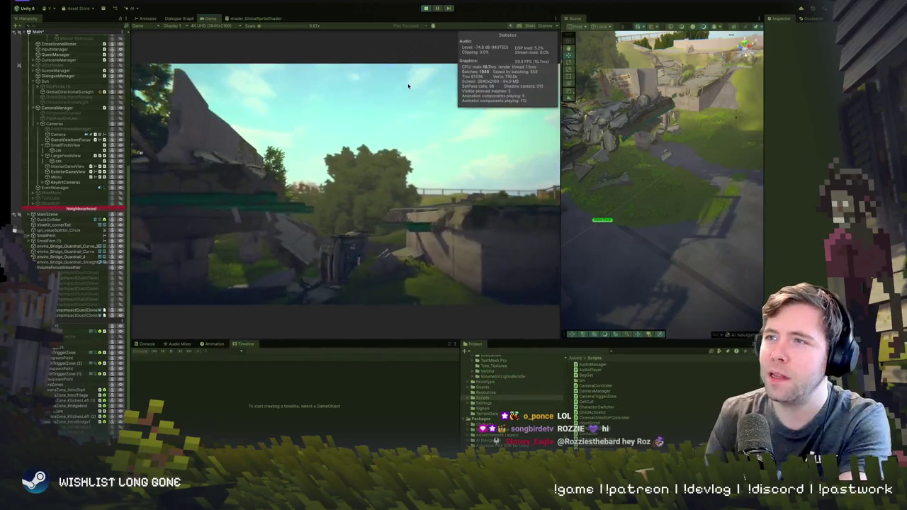
Pause the bridge play test and switch to CameraTriggerZone.cs in VS Code.
click(433, 13)
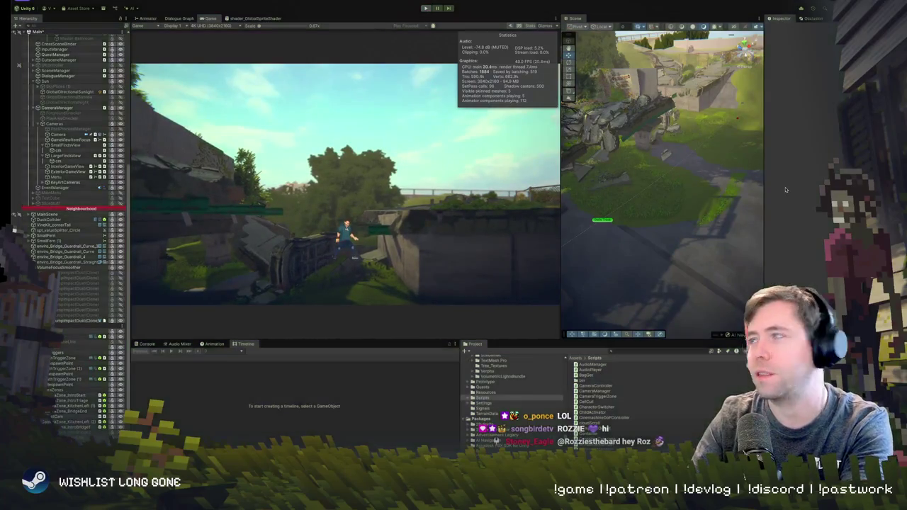
key(super+Tab)
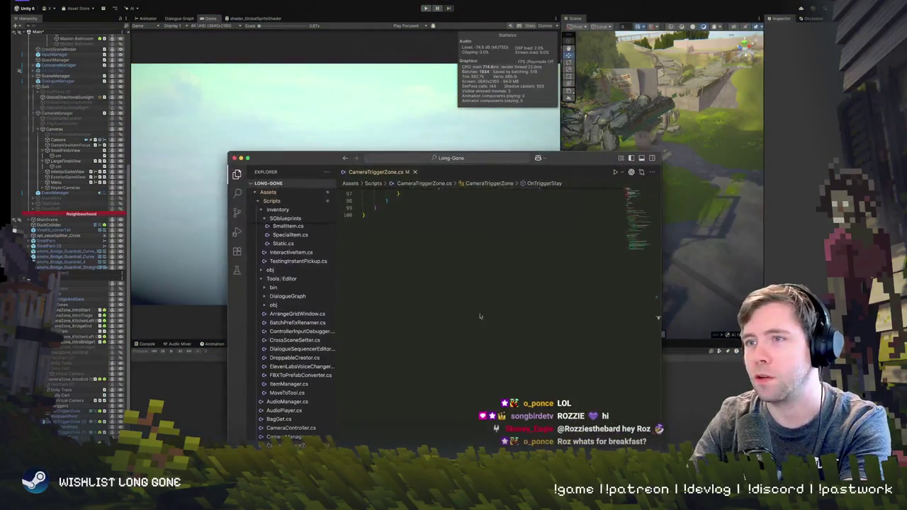
Rename line 42's OnTriggerStay to OnTriggerEnter, then move VS Code aside to reveal Unity.
scroll(467, 316, down, 10)
scroll(456, 289, up, 5)
scroll(456, 290, down, 2)
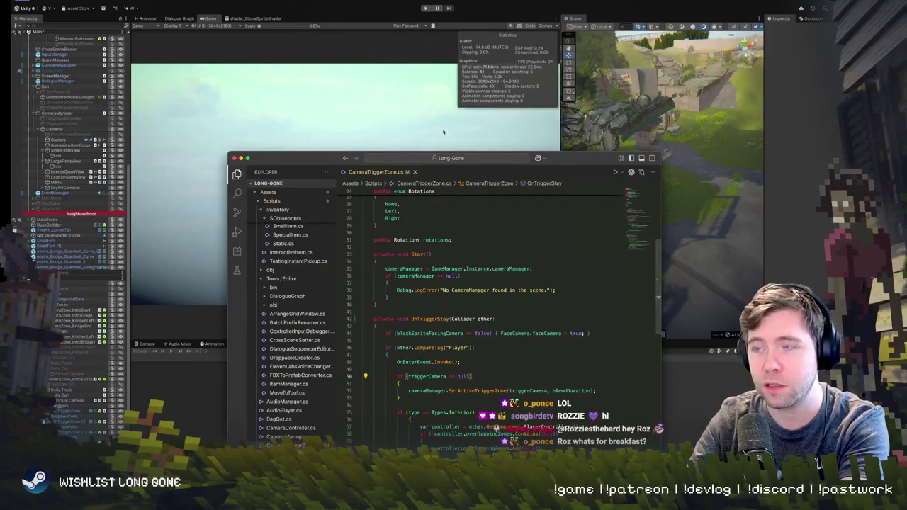
drag(453, 157, 433, 110)
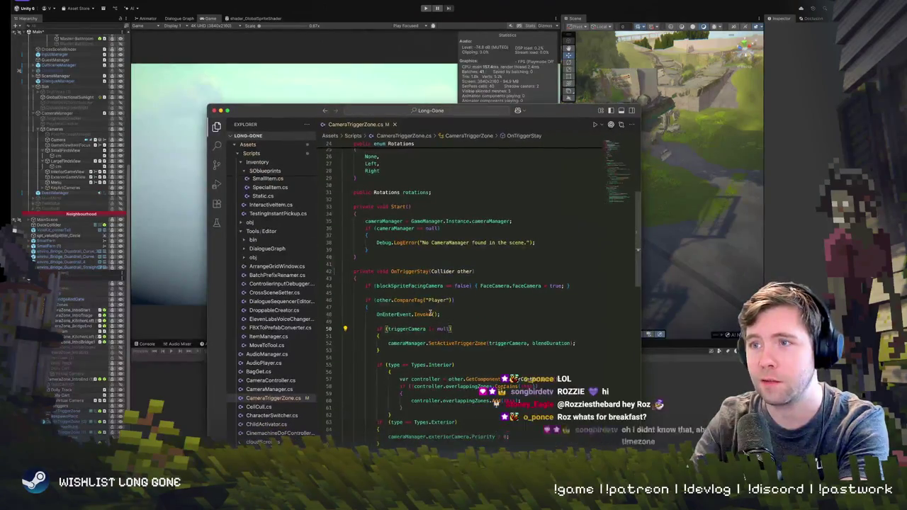
scroll(430, 314, up, 3)
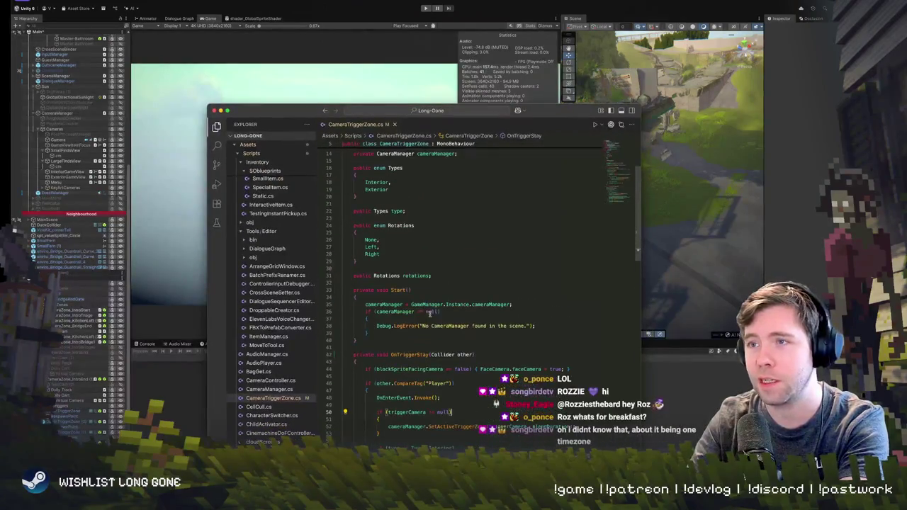
scroll(412, 305, down, 3)
click(415, 255)
key(Delete)
key(Delete)
key(Delete)
text(Enter)
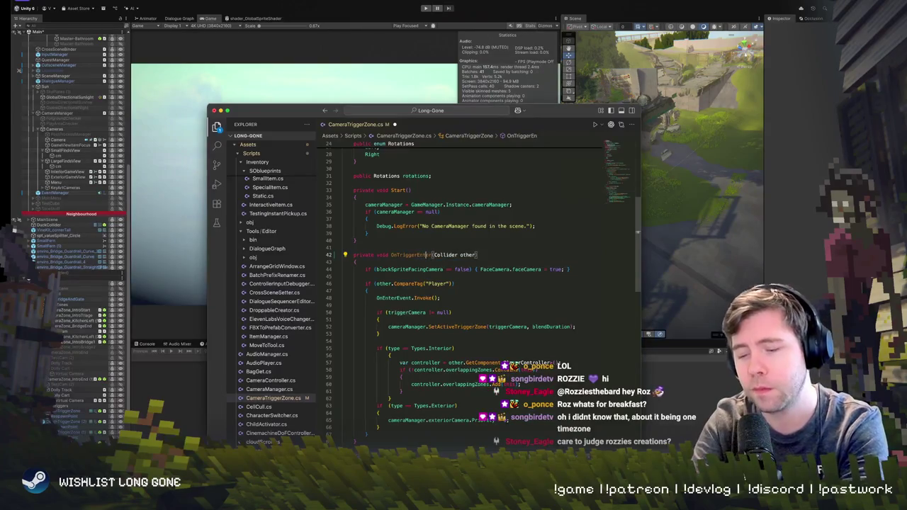
drag(351, 114, 782, 144)
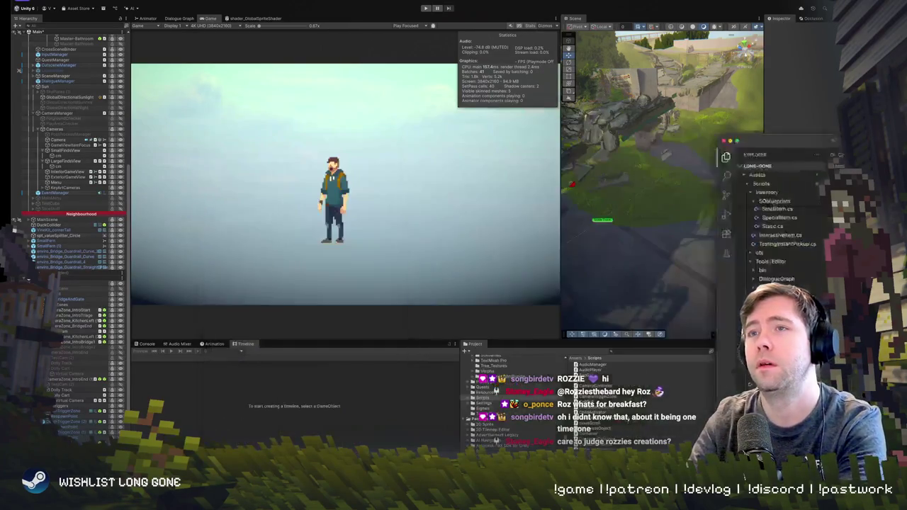
key(alt+Tab)
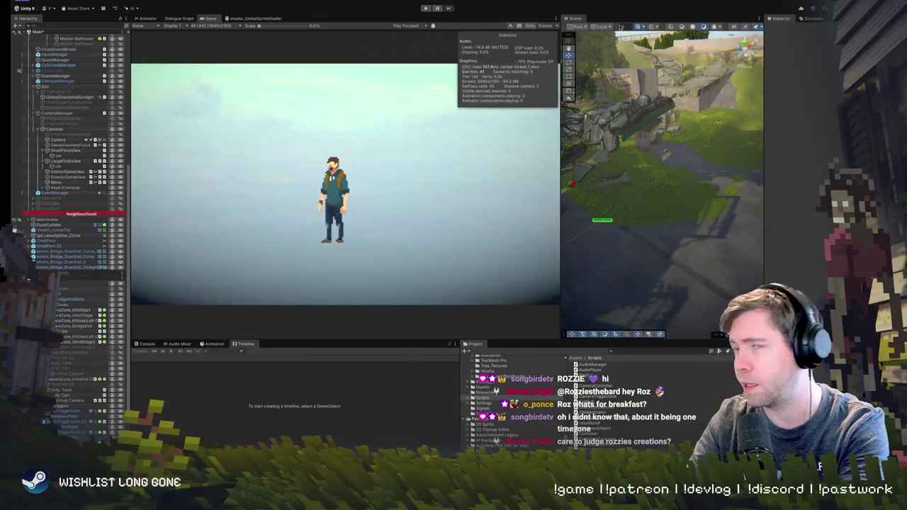
click(426, 8)
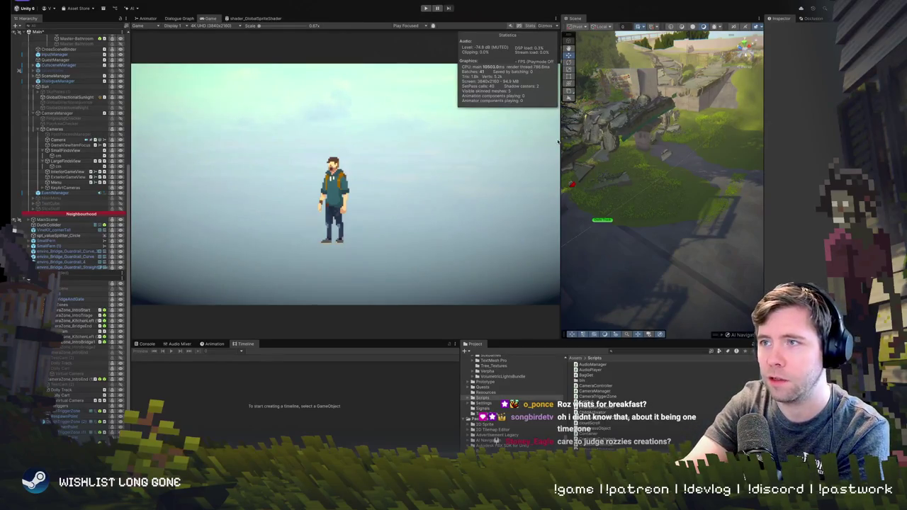
drag(559, 141, 418, 153)
click(435, 9)
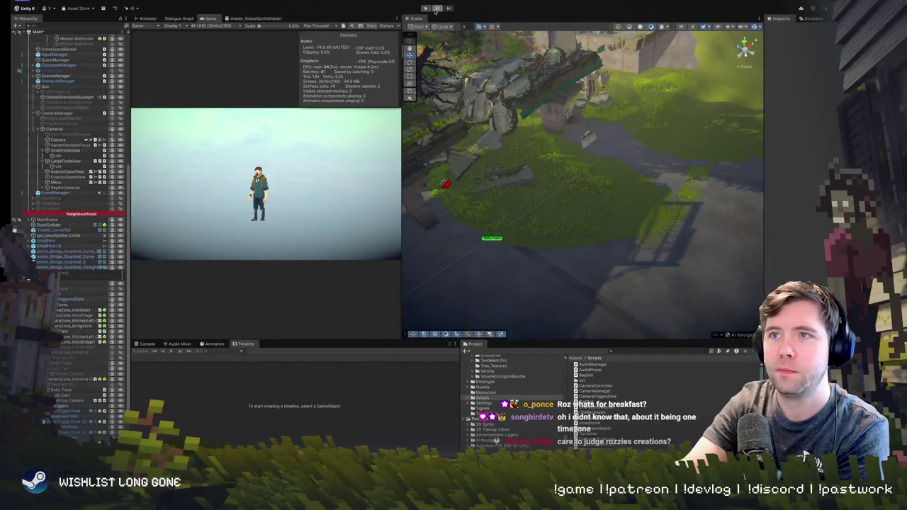
click(428, 9)
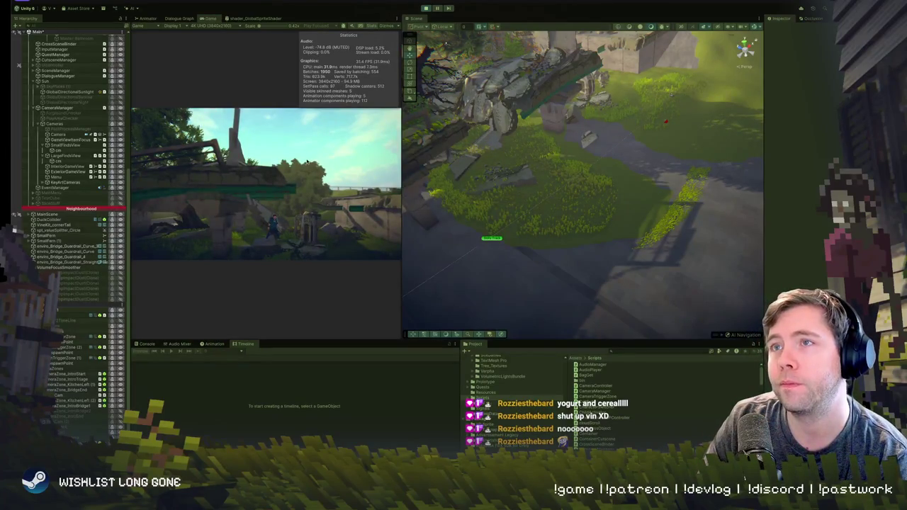
drag(417, 19, 312, 19)
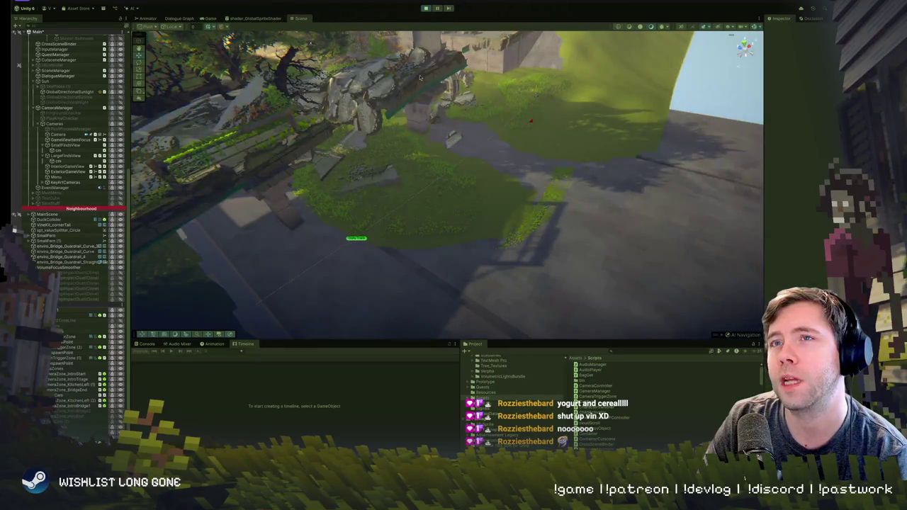
Show the Game view full width, then switch back to the CameraTriggerZone script.
click(210, 19)
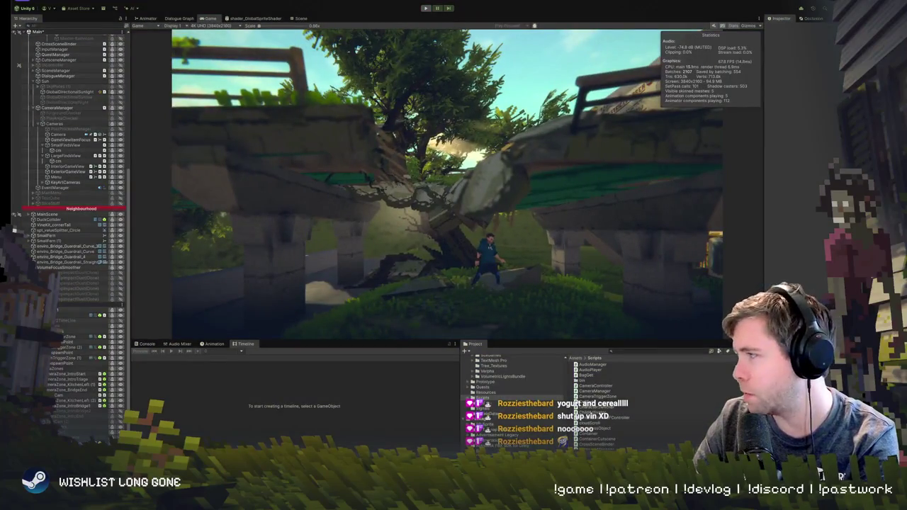
key(super+Tab)
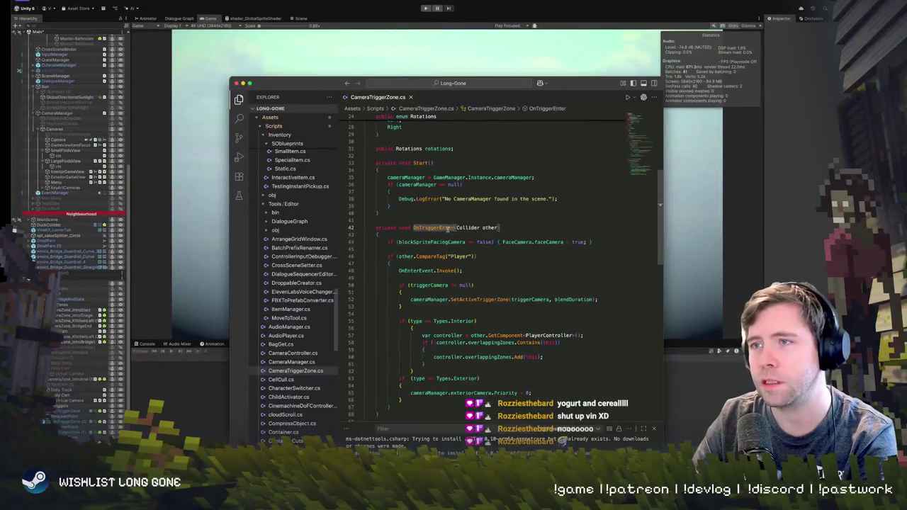
Retype the line 42 trigger method as OnTriggerStay and return to the Unity editor.
text(OnTrigger)
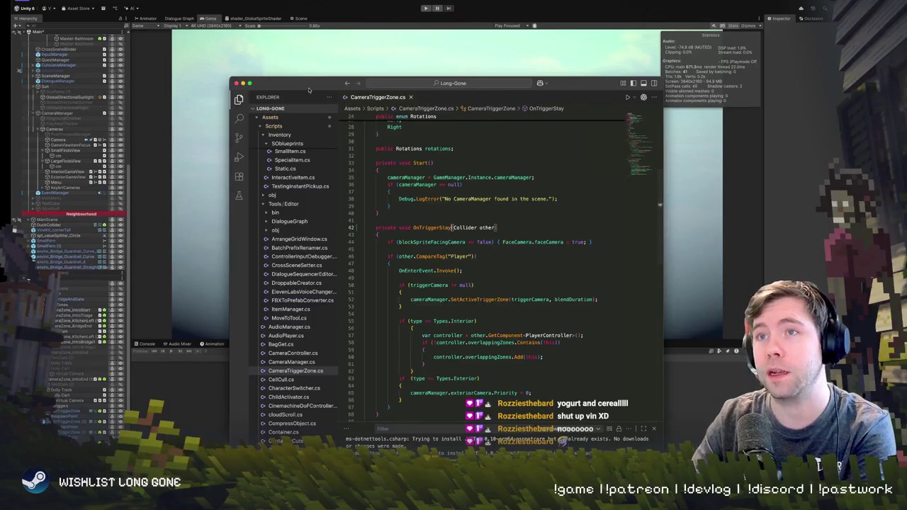
click(439, 49)
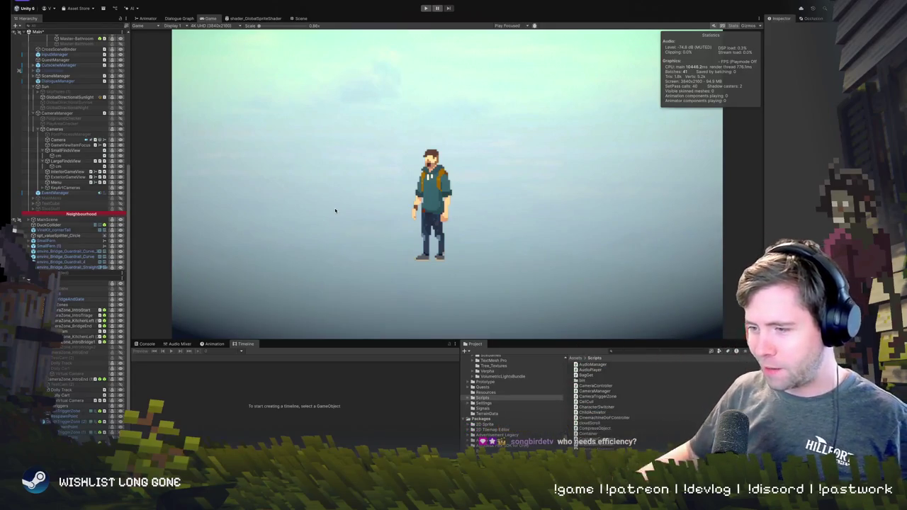
Start Play mode so Unity recompiles the edited trigger script and reloads its domain.
click(425, 9)
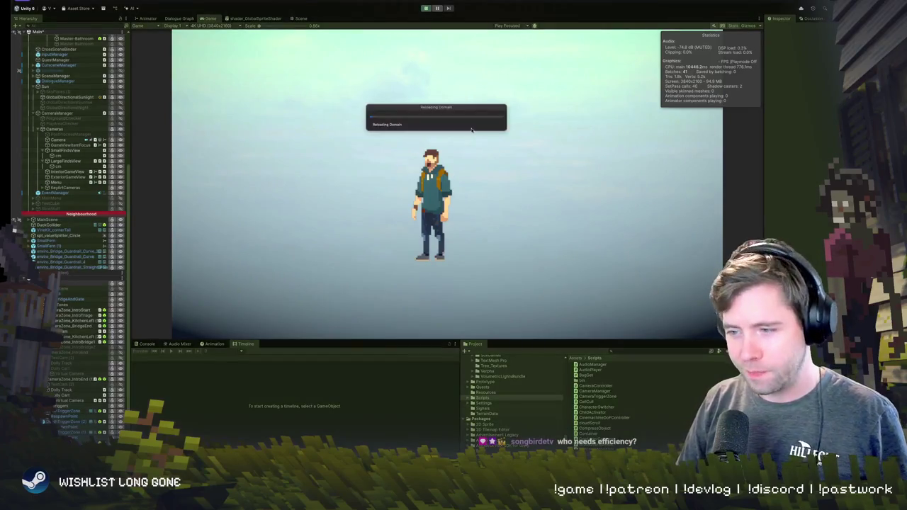
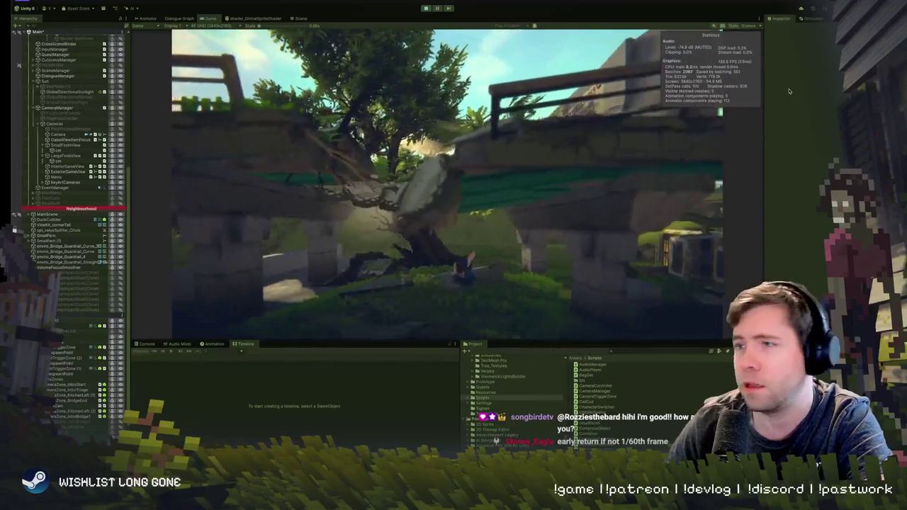
Exit play mode and select the Dolly Track over the bridge area in the Scene view.
click(425, 8)
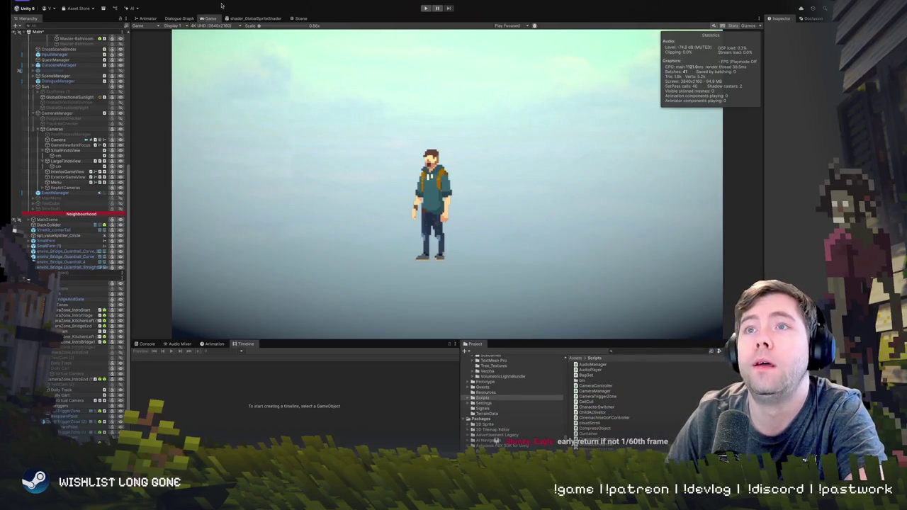
click(301, 19)
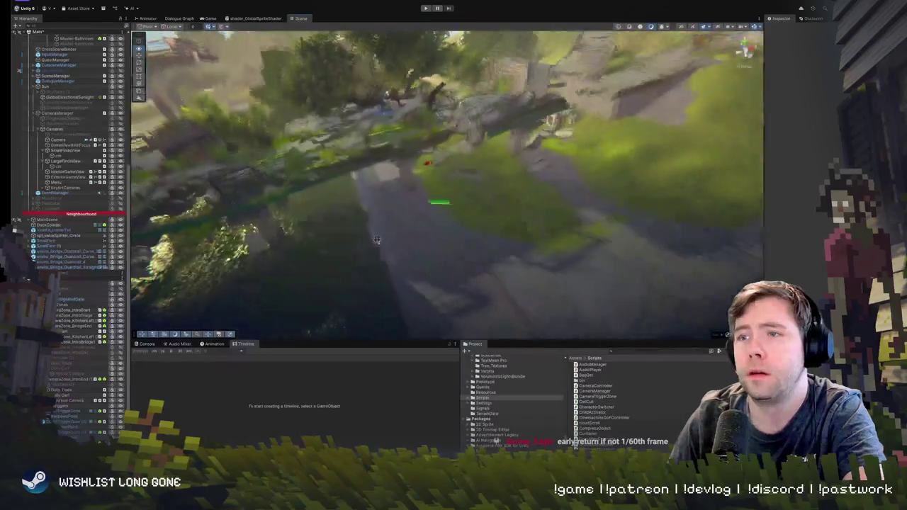
drag(402, 243, 430, 225)
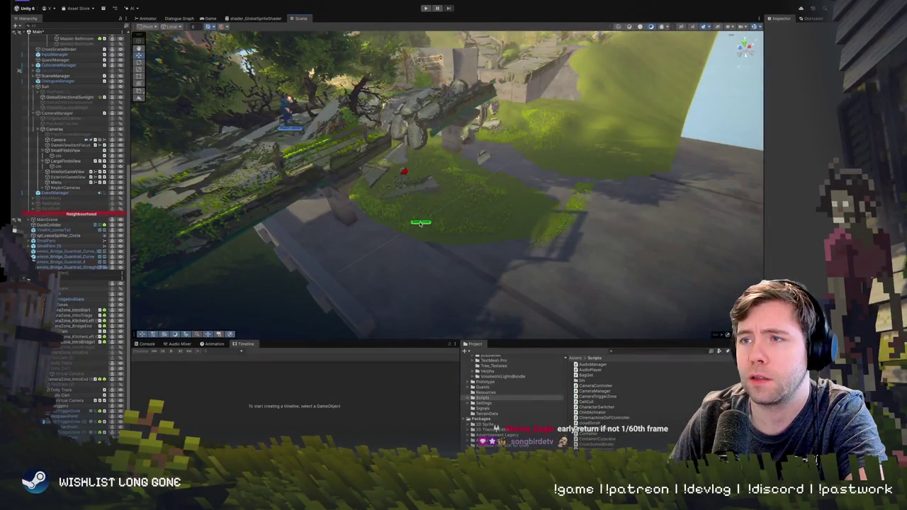
click(420, 222)
mouse_move(420, 223)
mouse_down()
mouse_move(430, 192)
mouse_move(384, 213)
mouse_move(461, 198)
mouse_move(376, 171)
mouse_move(469, 154)
mouse_move(513, 162)
mouse_move(548, 124)
mouse_up()
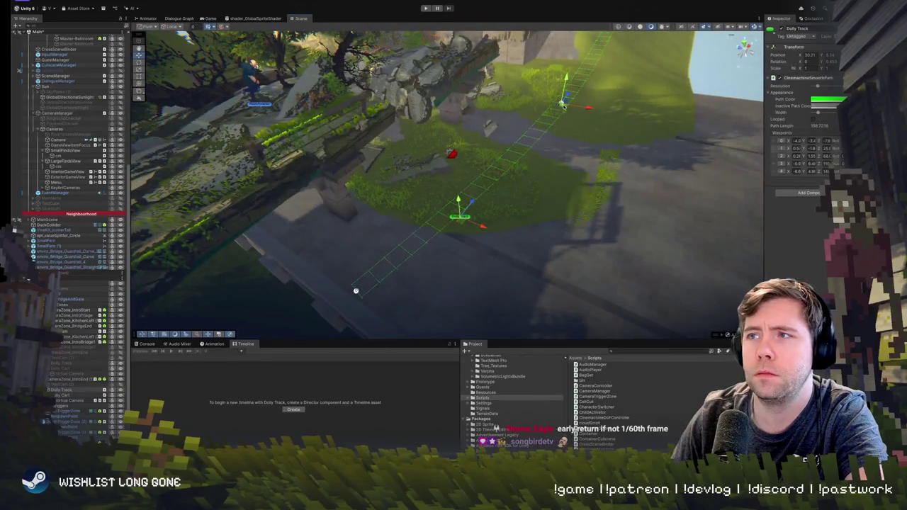
Move a track waypoint up-right, then insert a new waypoint and shift it further along the bridge.
drag(515, 124, 544, 124)
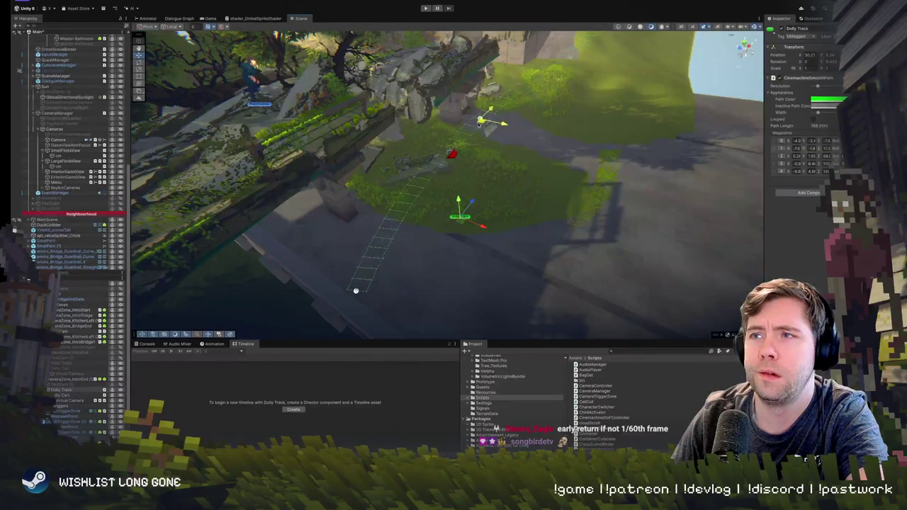
mouse_move(355, 290)
mouse_down()
mouse_move(651, 136)
mouse_move(691, 135)
mouse_move(745, 155)
mouse_up()
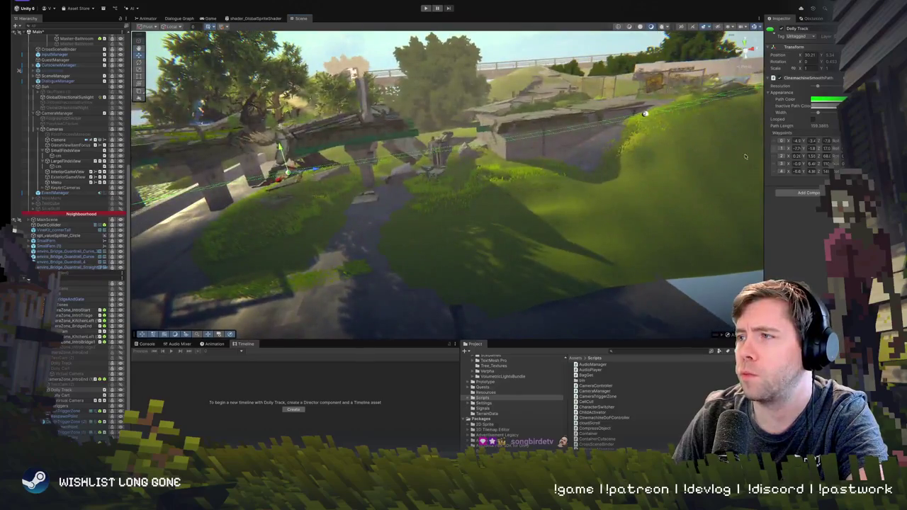
click(789, 163)
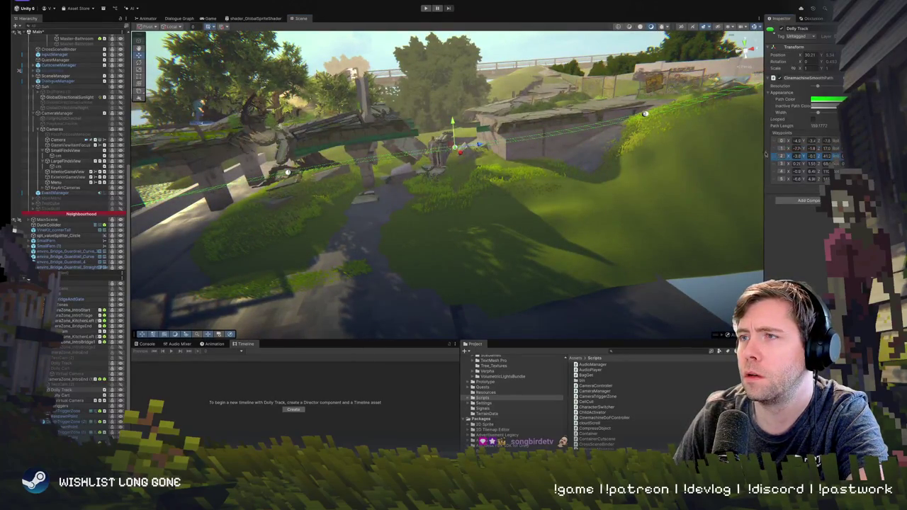
mouse_move(457, 148)
mouse_down()
mouse_move(484, 130)
mouse_move(496, 134)
mouse_up()
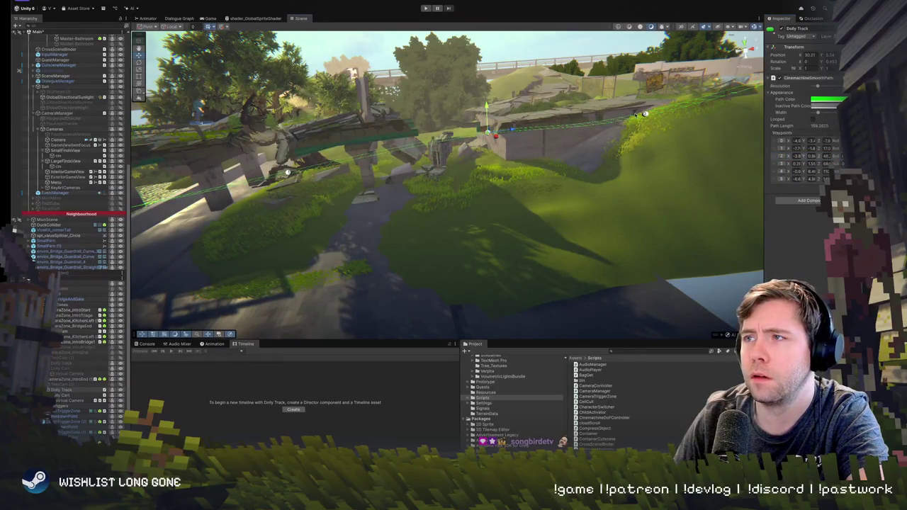
click(644, 113)
scroll(646, 106, up, 5)
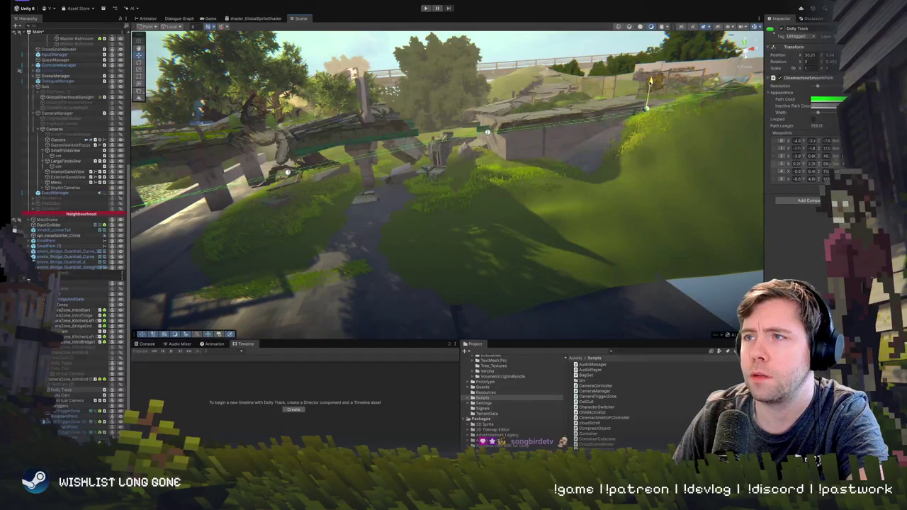
Frame the waypoint near the bridge, move it left and down, and enter play mode to test.
click(404, 114)
mouse_move(402, 113)
mouse_down()
mouse_move(425, 128)
mouse_move(537, 140)
mouse_up()
key(f)
mouse_move(431, 205)
mouse_down()
mouse_move(404, 218)
mouse_move(389, 182)
mouse_up()
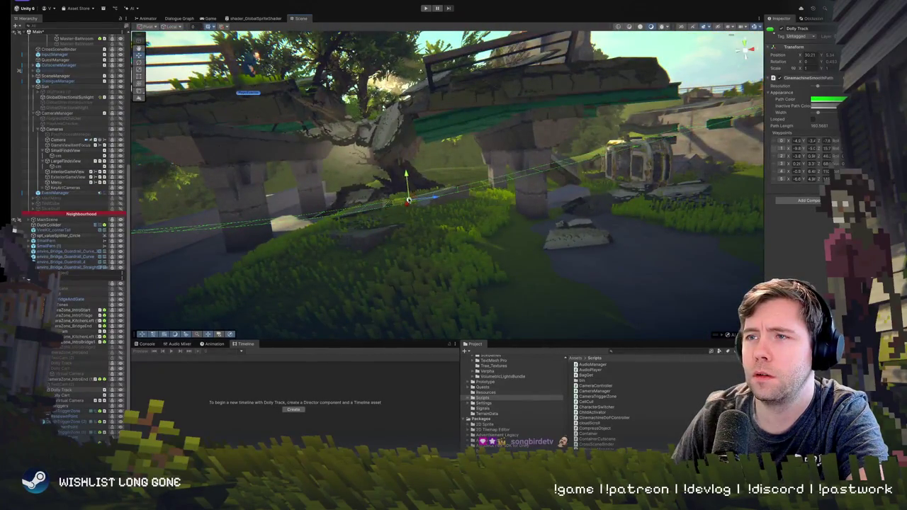
mouse_move(447, 183)
mouse_down()
mouse_move(399, 202)
mouse_move(410, 225)
mouse_move(430, 211)
mouse_up()
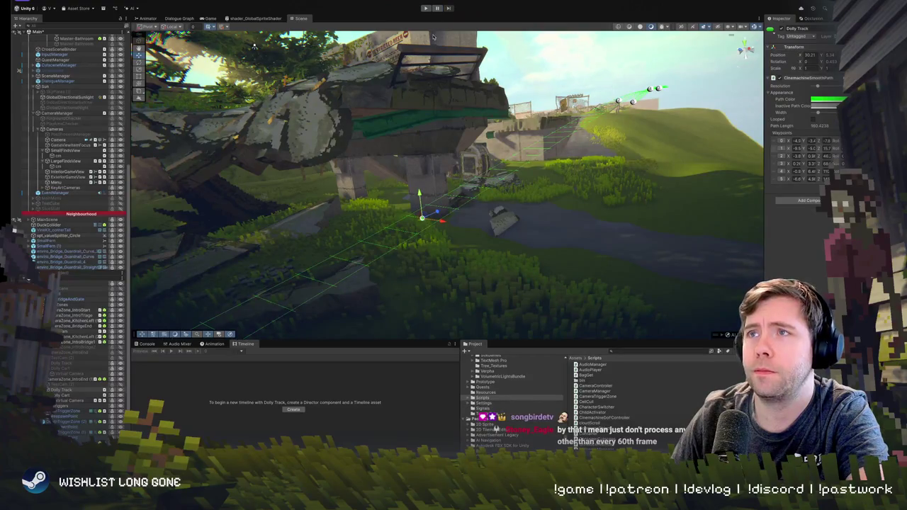
click(425, 7)
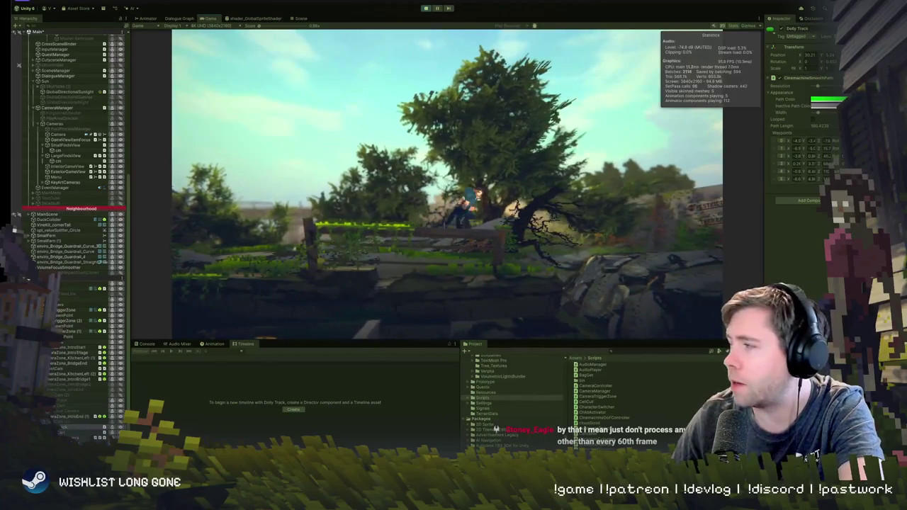
Bring CameraTriggerZone.cs forward in VS Code and scroll from OnTriggerStay to the OnTriggerExit handler.
key(super+Tab)
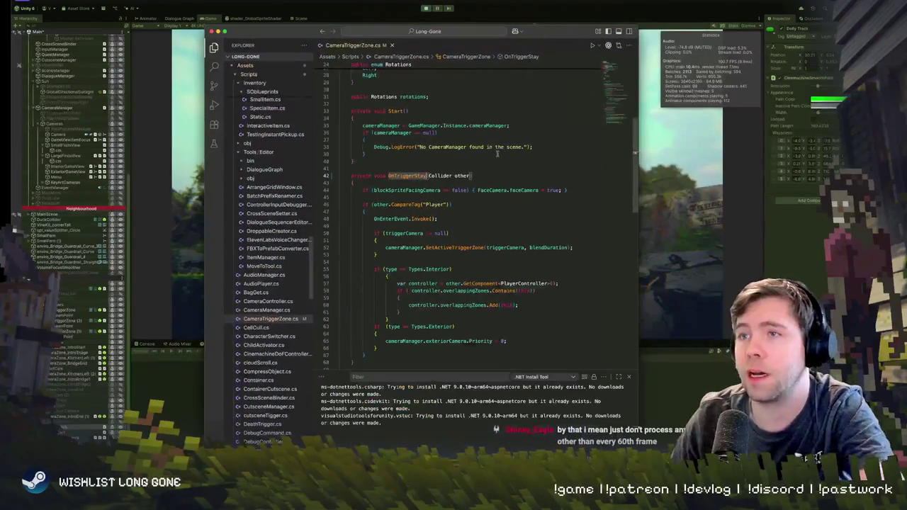
click(454, 183)
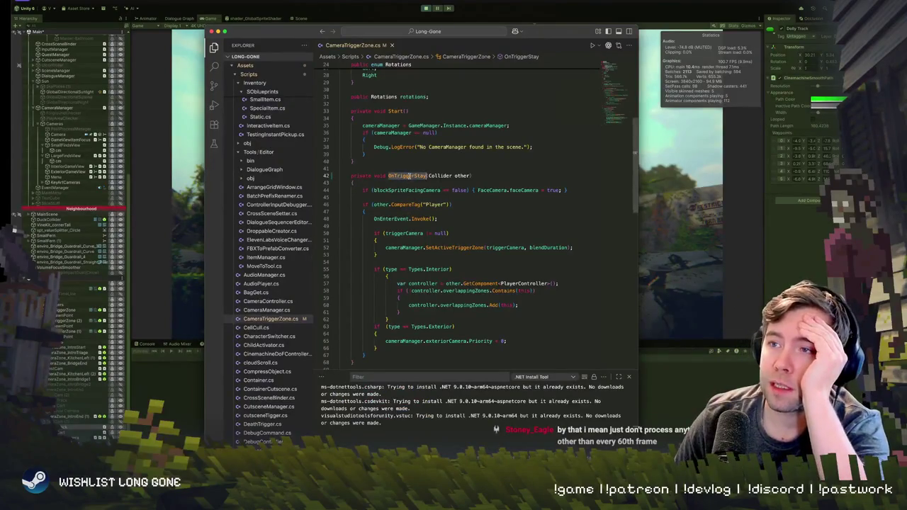
scroll(418, 227, down, 5)
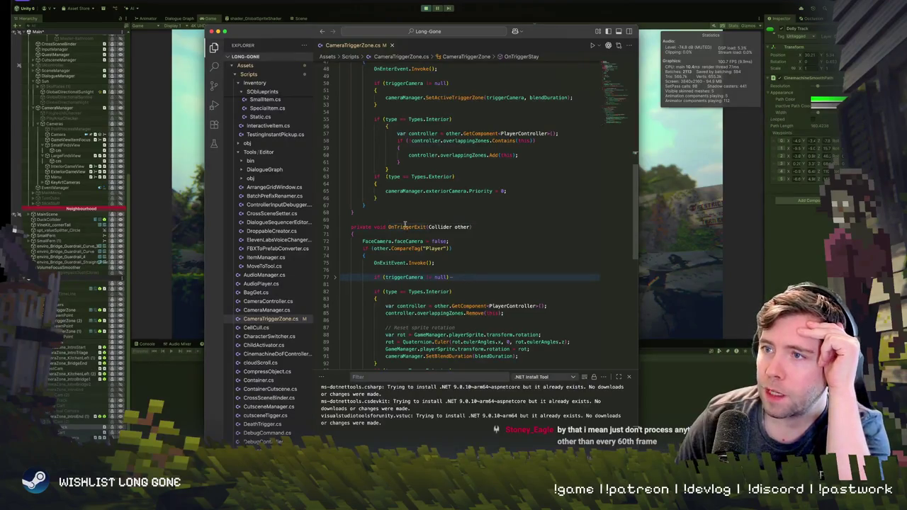
double_click(406, 227)
scroll(433, 287, down, 5)
scroll(428, 220, up, 15)
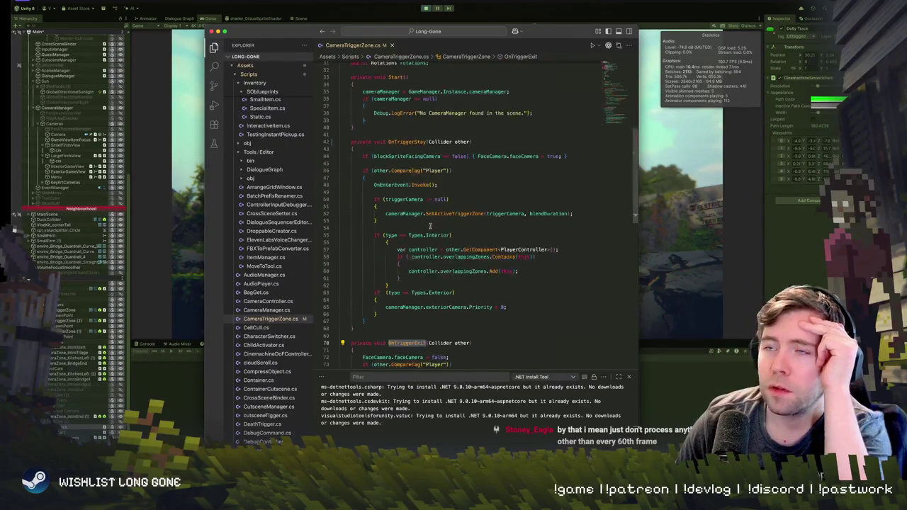
scroll(428, 233, down, 8)
Inspect the OnTriggerExit line with the F2 rename prompt, check the using statements, and return to Unity.
click(399, 286)
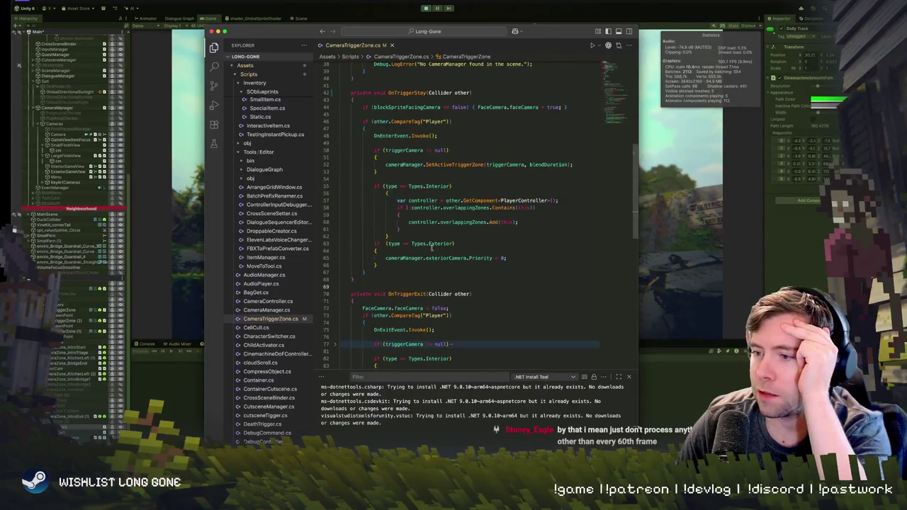
drag(430, 294, 482, 294)
click(485, 293)
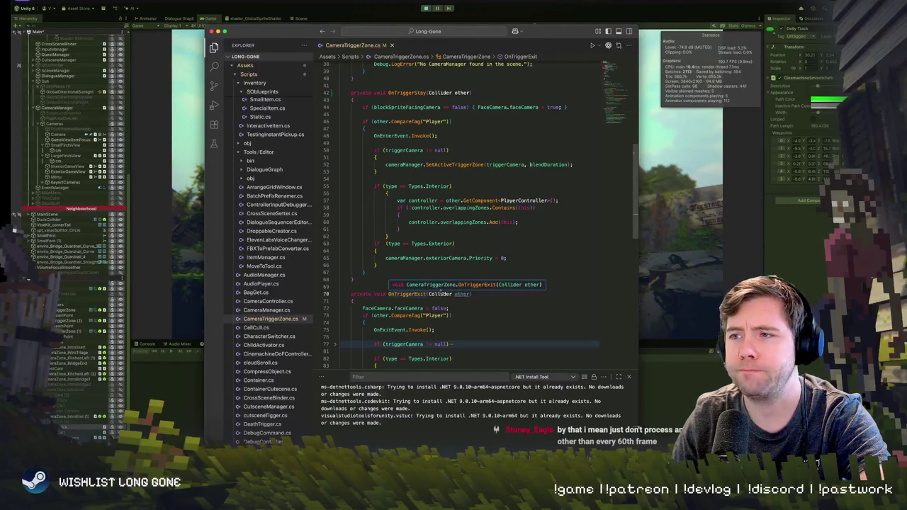
key(F2)
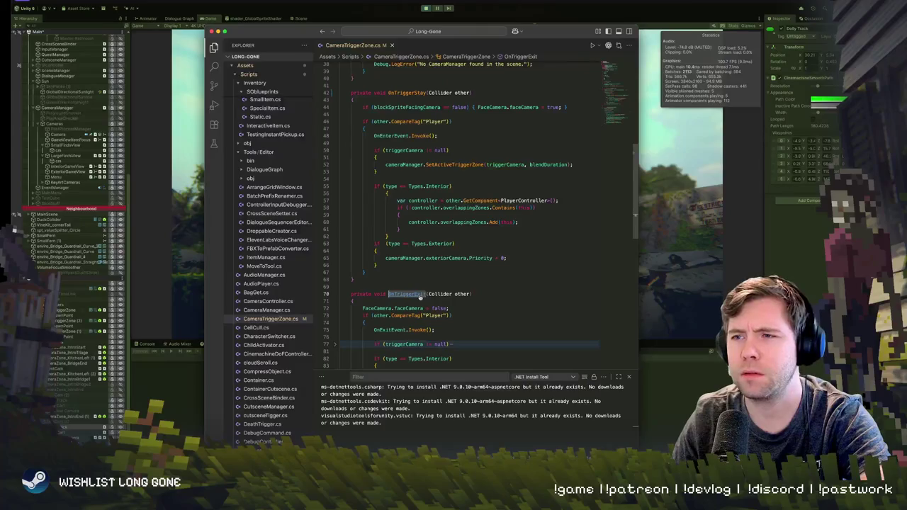
scroll(433, 265, up, 10)
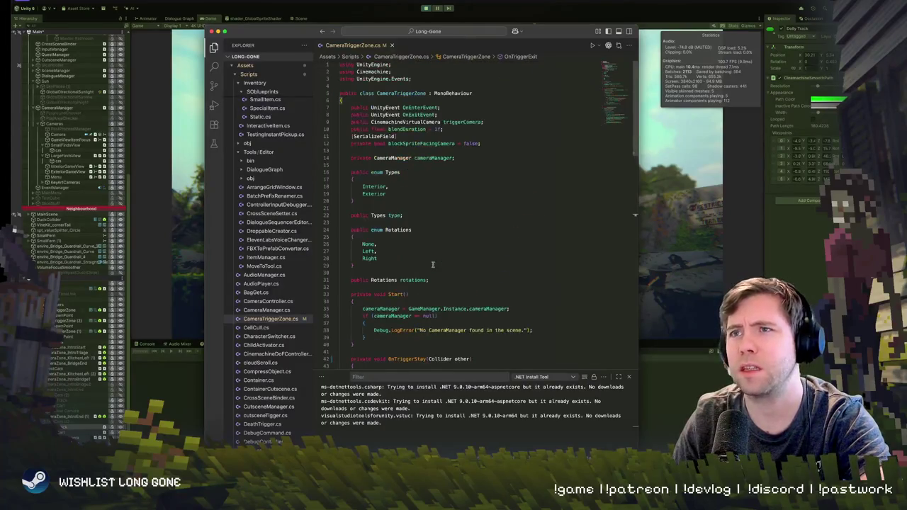
click(380, 65)
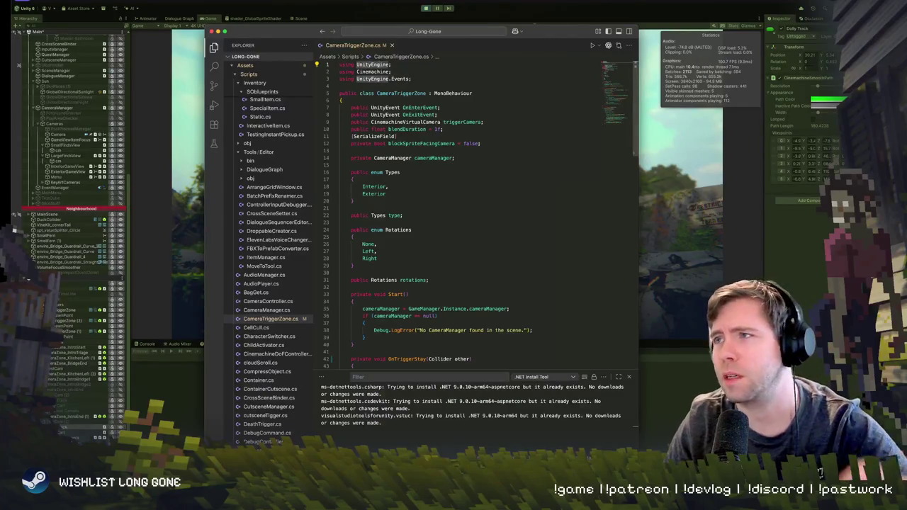
click(581, 7)
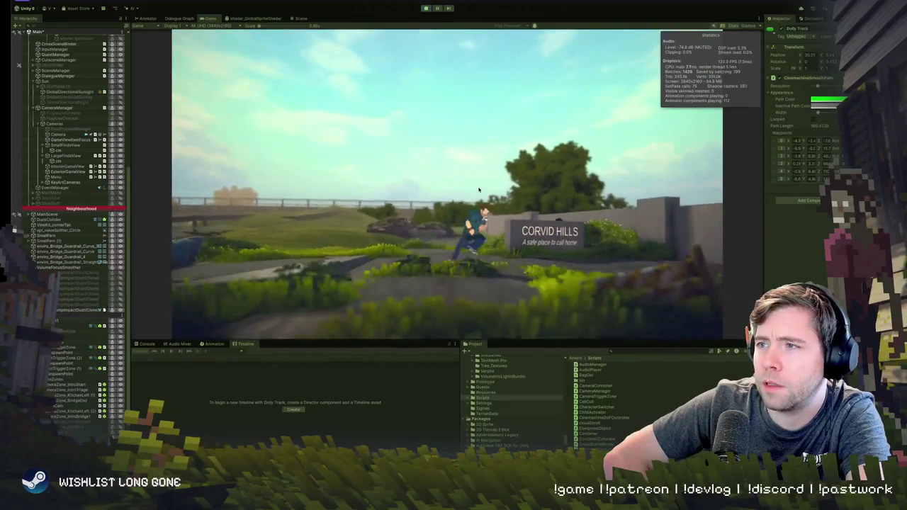
Restart play mode and select Virtual Camera under Dolly Cart to show its Cinemachine settings.
click(425, 8)
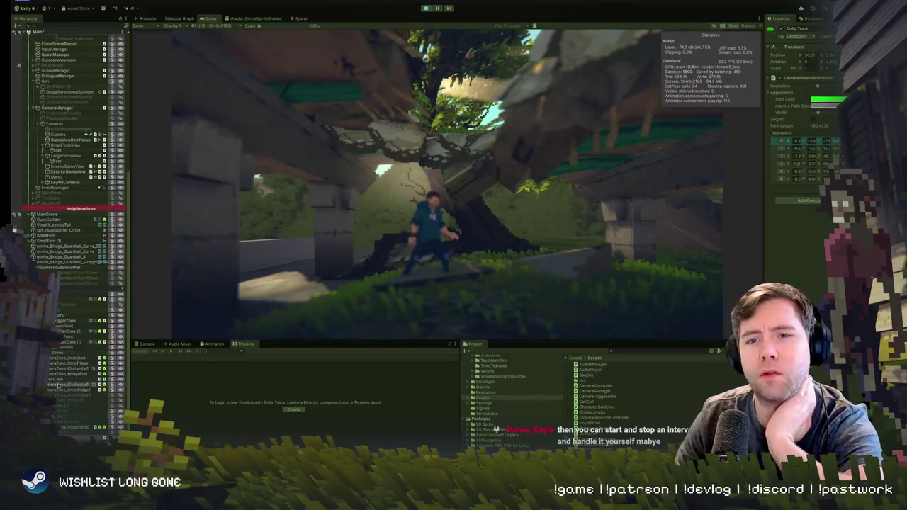
click(68, 433)
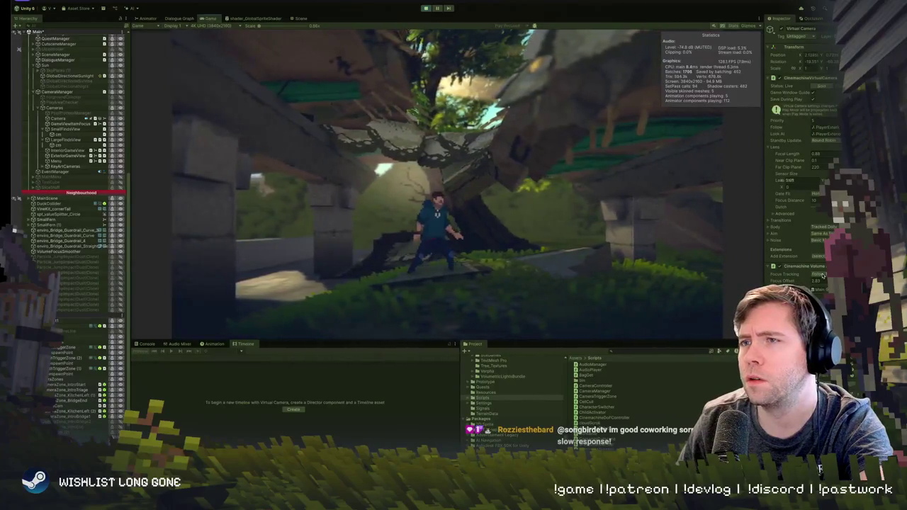
Drag the Focus Offset to about -6.51, run the character forward with D, then stop the game.
mouse_move(786, 281)
mouse_down()
mouse_move(746, 282)
mouse_move(771, 281)
mouse_up()
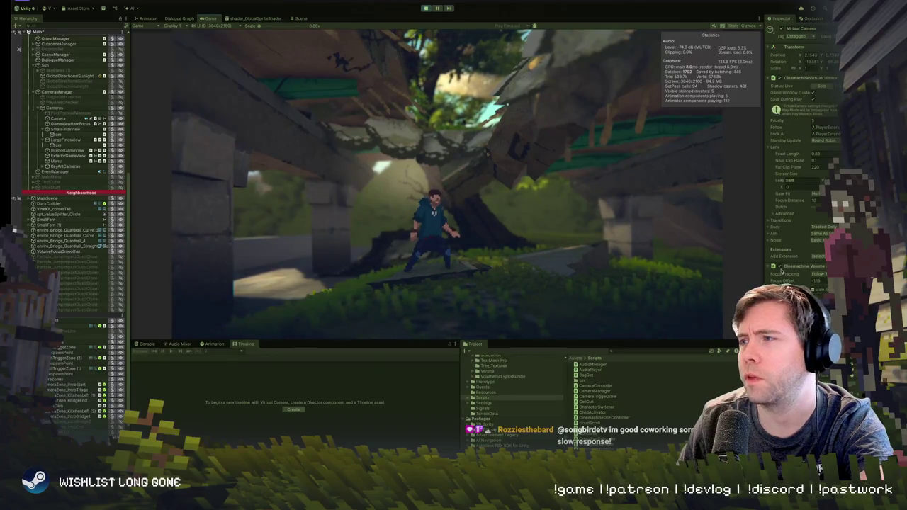
key(d)
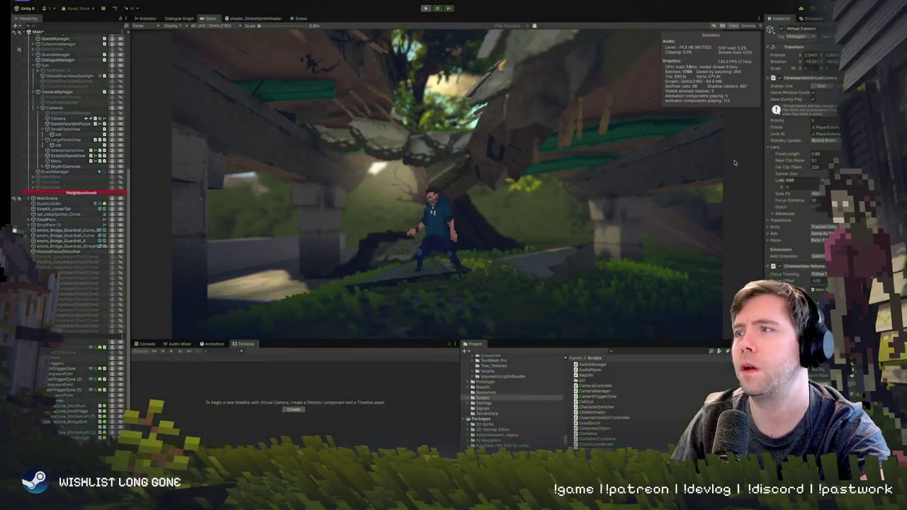
key(ctrl+p)
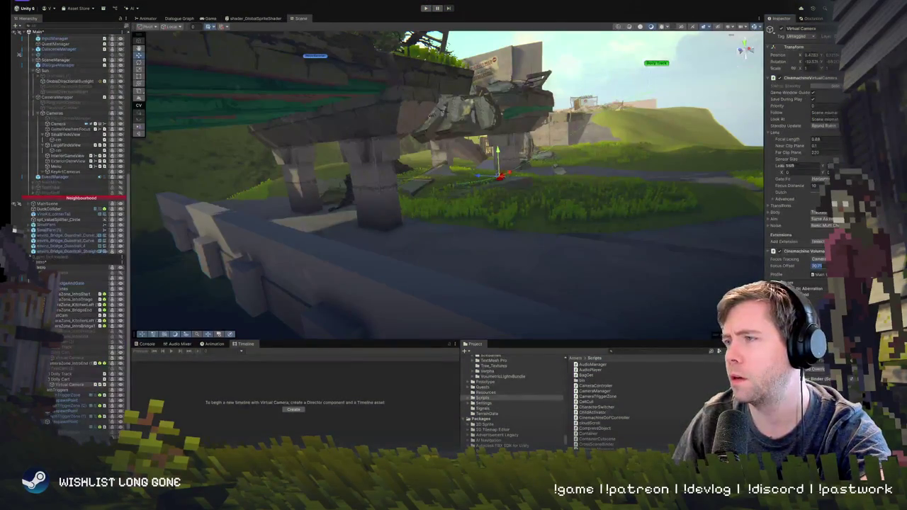
Rerun the game with Ctrl+P to retest the camera from the bridge, then stop it.
key(ctrl+p)
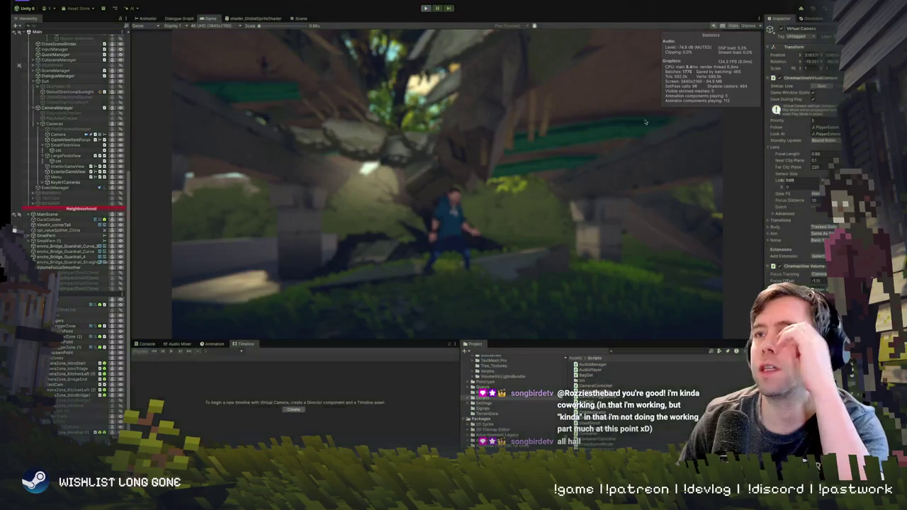
key(ctrl+p)
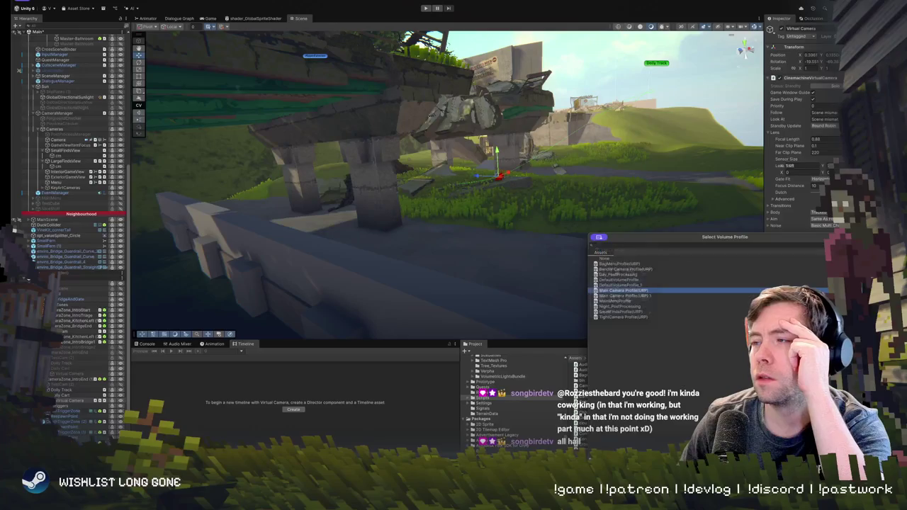
Assign Main Camera Profile as the virtual camera's volume profile and run the game to test it.
double_click(623, 291)
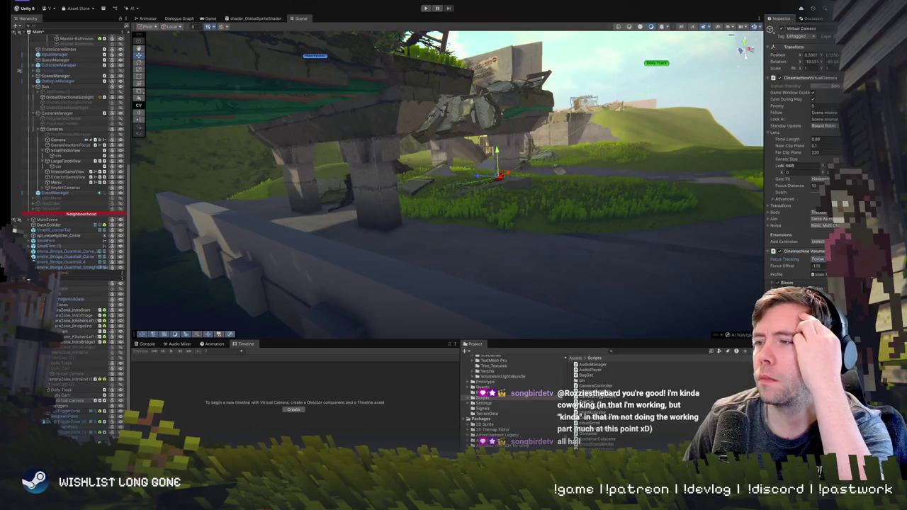
click(425, 8)
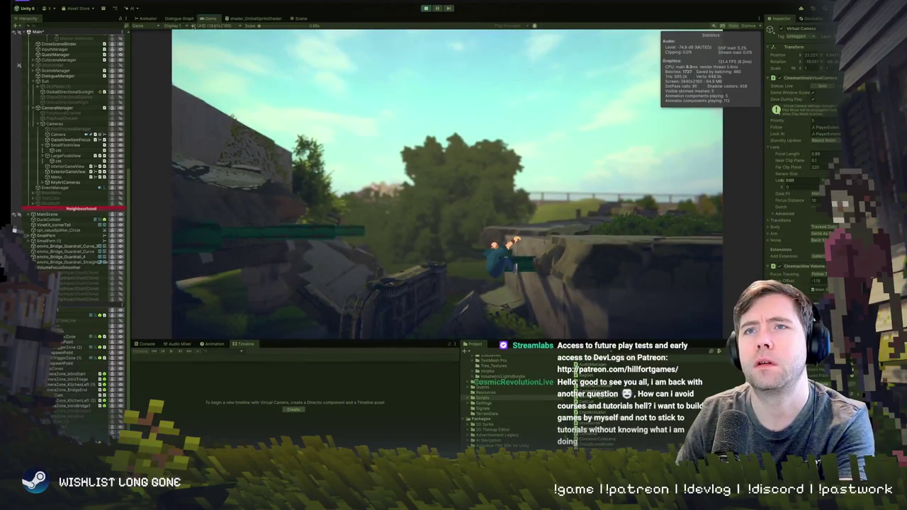
click(297, 19)
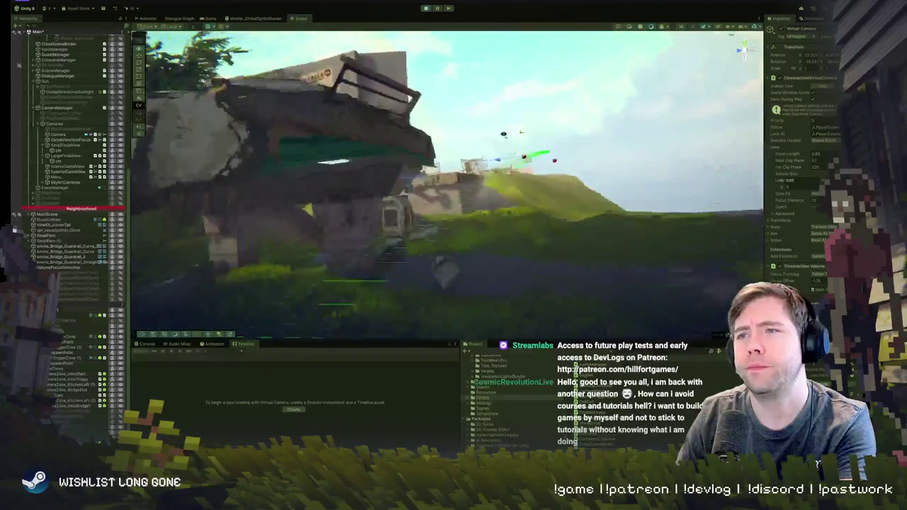
key(shift+f)
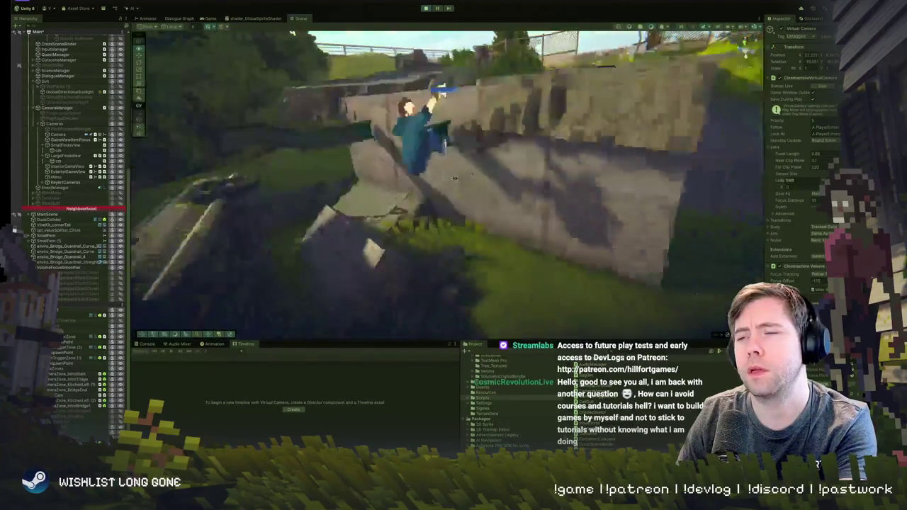
scroll(455, 178, down, 5)
click(211, 19)
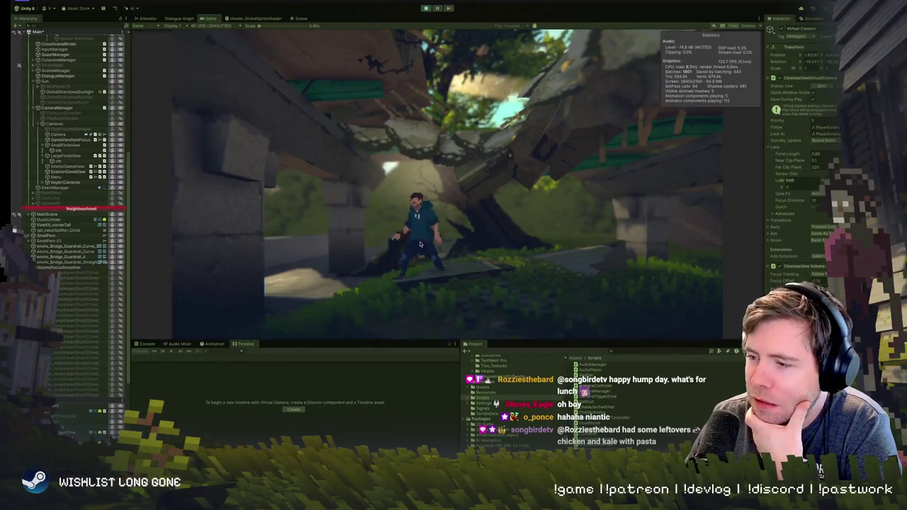
Restart the game from the beginning and play through to the CORVID HILLS entrance sign.
click(426, 8)
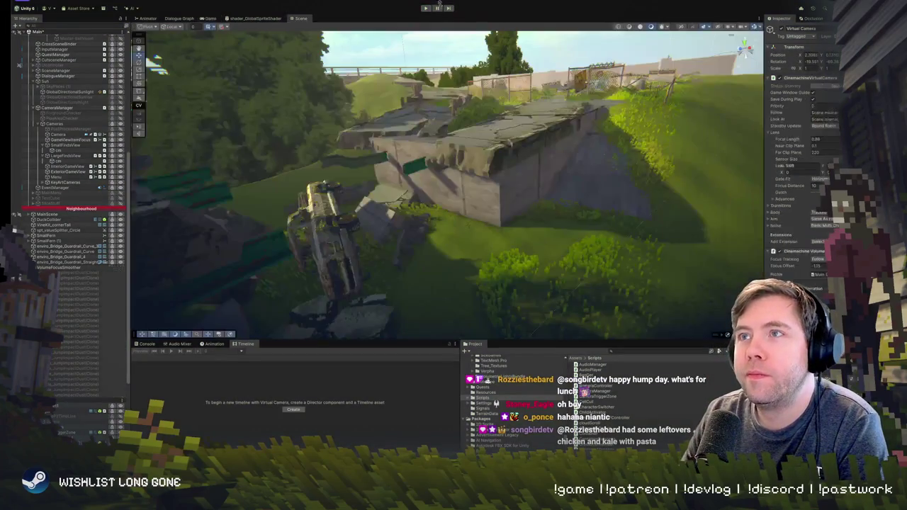
click(425, 7)
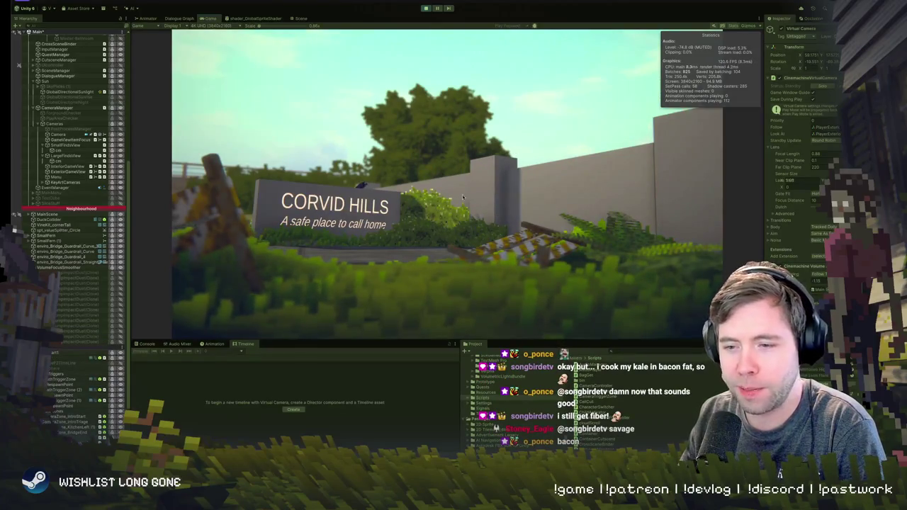
Exit play mode, then select and frame the Dolly Track path under the bridge, viewing its waypoints from above.
key(ctrl+p)
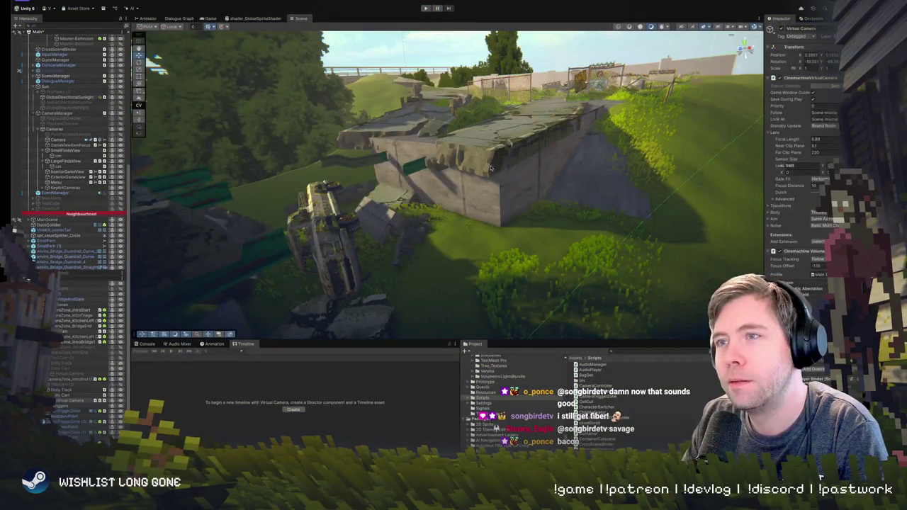
key(f)
mouse_move(462, 194)
mouse_down()
mouse_move(483, 177)
mouse_move(520, 218)
mouse_move(517, 190)
mouse_up()
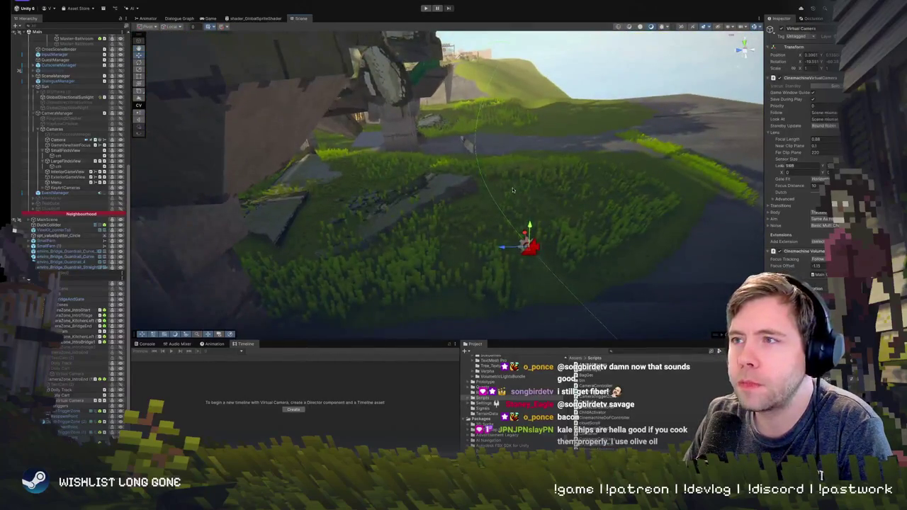
click(490, 197)
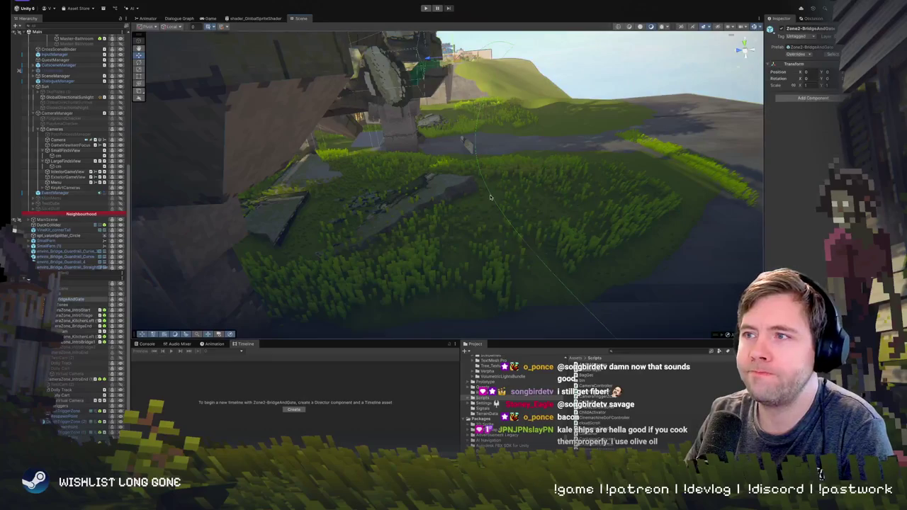
mouse_move(544, 184)
mouse_down()
mouse_move(575, 182)
mouse_move(582, 140)
mouse_up()
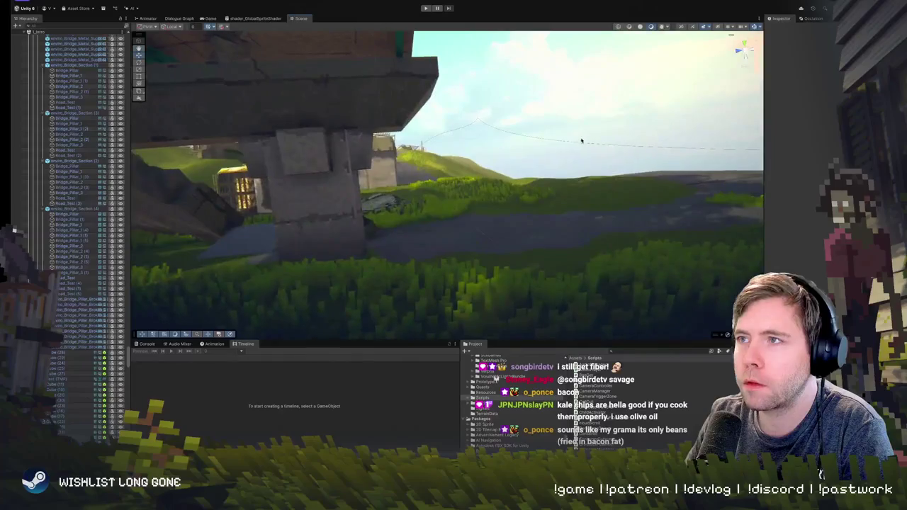
click(547, 141)
key(f)
mouse_move(447, 138)
mouse_down()
mouse_move(471, 113)
mouse_move(549, 91)
mouse_move(582, 112)
mouse_up()
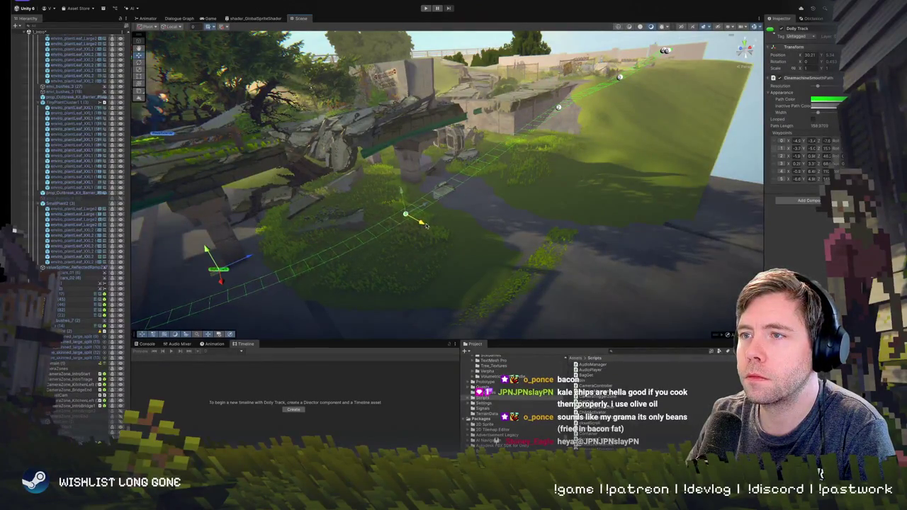
Swing the view low along the stone ledge, then enter play mode to test the dolly camera.
drag(335, 246, 370, 238)
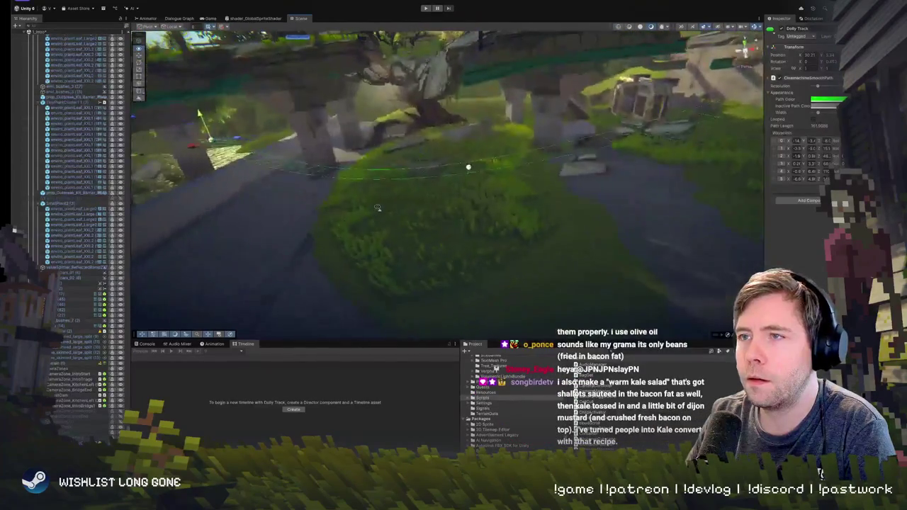
click(425, 8)
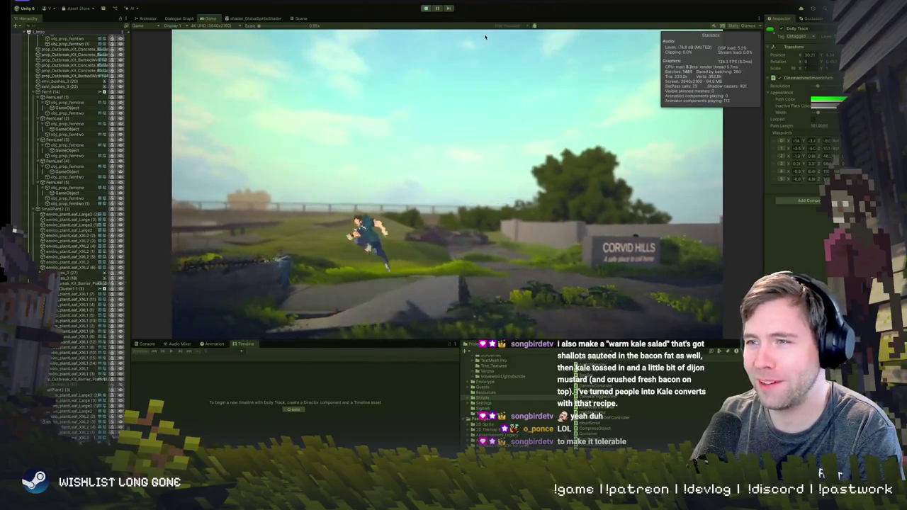
Exit Play mode and reselect the Dolly Track path beneath the bridge in the Scene view.
click(427, 9)
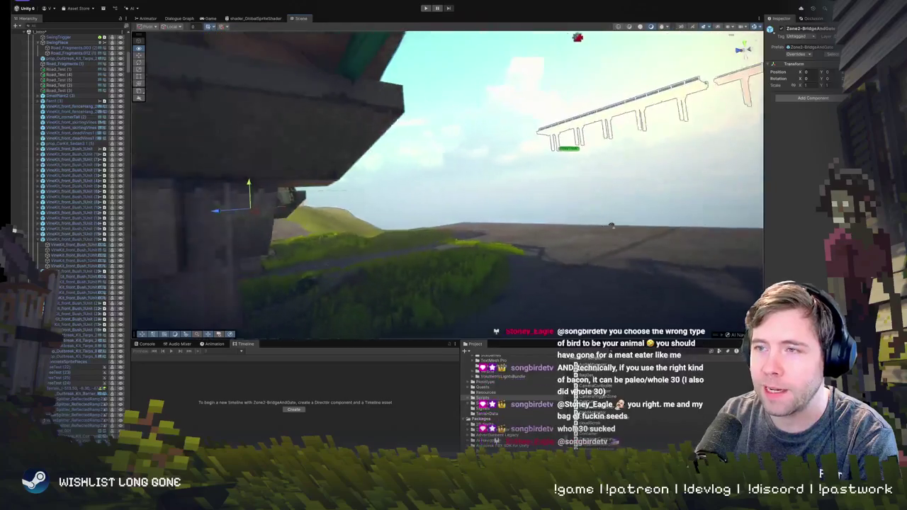
click(409, 220)
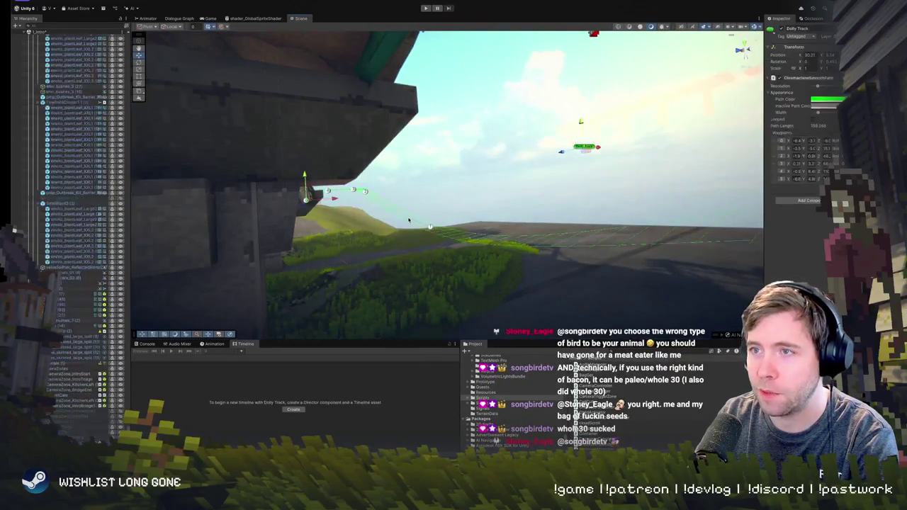